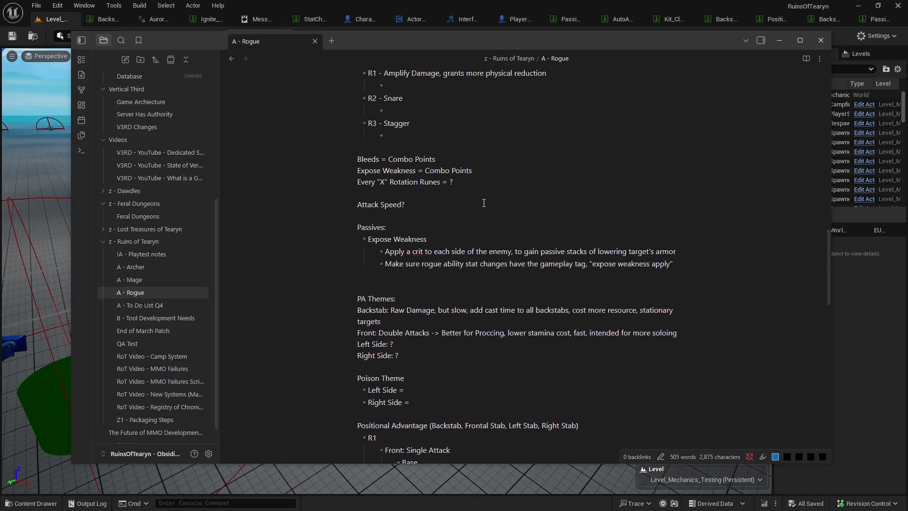
Step: Launch a play preview of the level in the Unreal editor
{"action": "scroll", "coordinate": [484, 202], "scroll_direction": "down", "scroll_amount": 2}
{"action": "scroll", "coordinate": [484, 202], "scroll_direction": "up", "scroll_amount": 4}
{"action": "scroll", "coordinate": [484, 202], "scroll_direction": "down", "scroll_amount": 18}
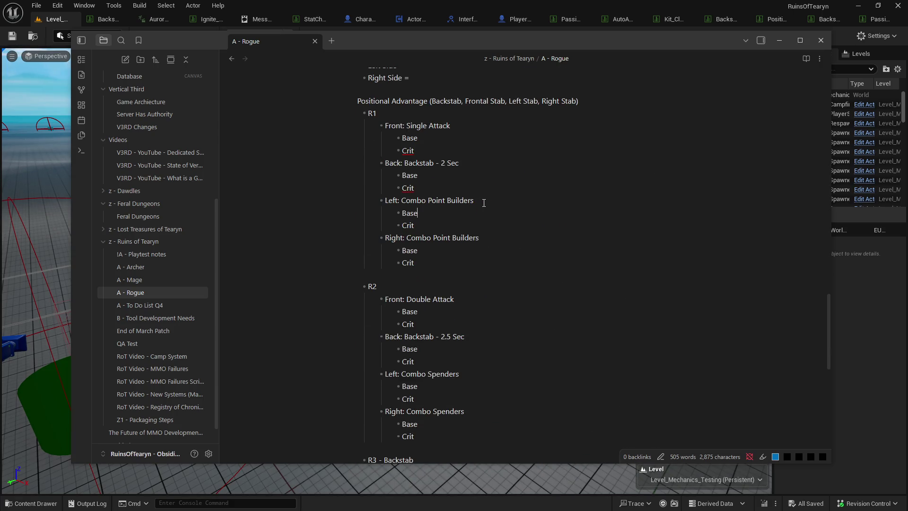
{"action": "scroll", "coordinate": [484, 202], "scroll_direction": "down", "scroll_amount": 1}
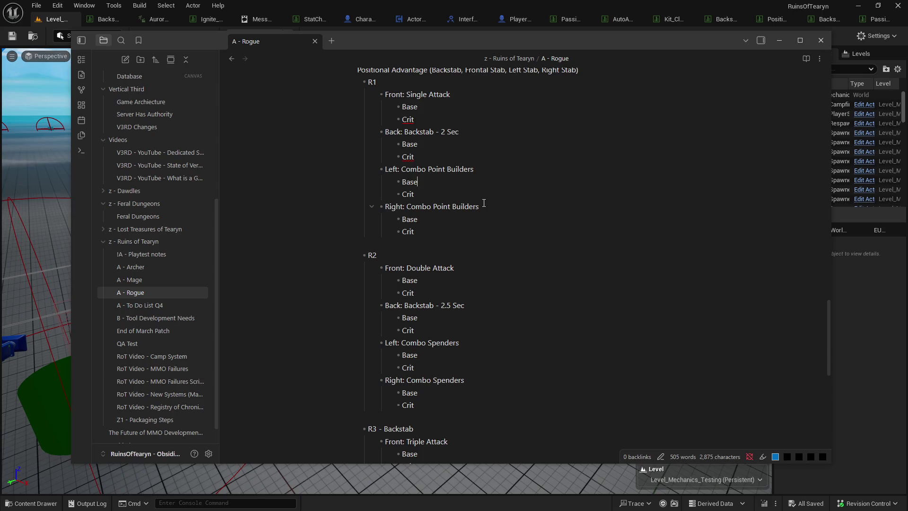
{"action": "scroll", "coordinate": [483, 202], "scroll_direction": "down", "scroll_amount": 5}
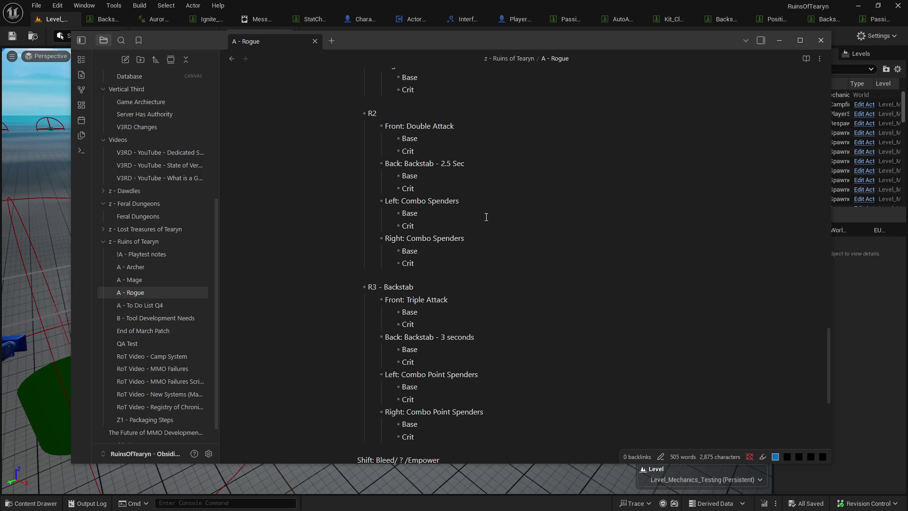
{"action": "scroll", "coordinate": [485, 217], "scroll_direction": "up", "scroll_amount": 4}
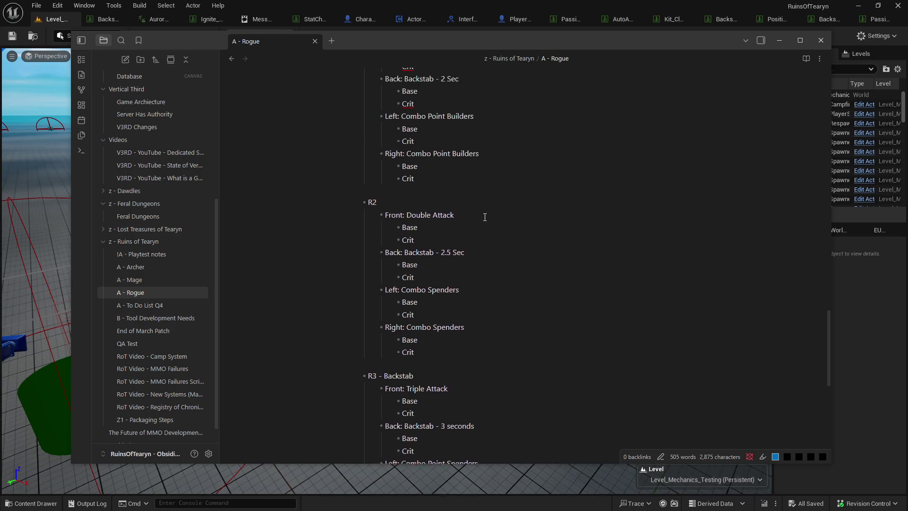
{"action": "scroll", "coordinate": [485, 217], "scroll_direction": "up", "scroll_amount": 1}
{"action": "scroll", "coordinate": [485, 217], "scroll_direction": "down", "scroll_amount": 2}
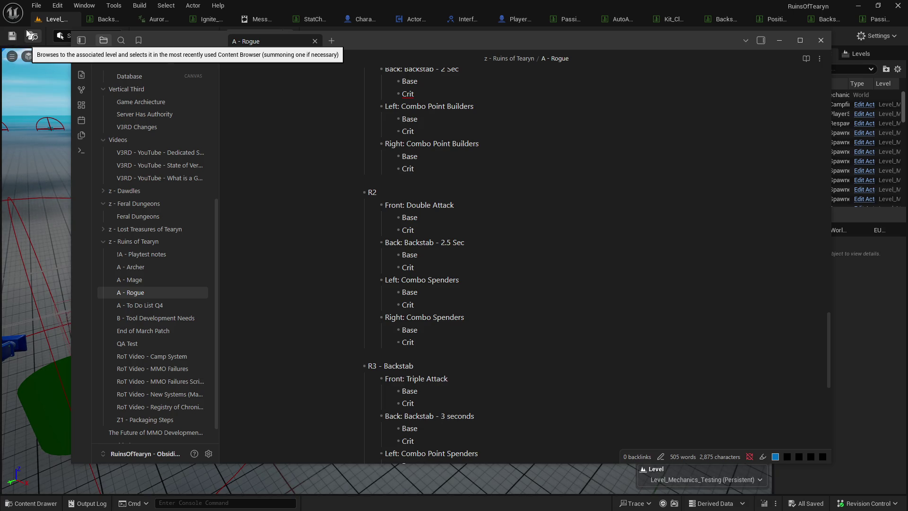
{"action": "left_click", "coordinate": [54, 19]}
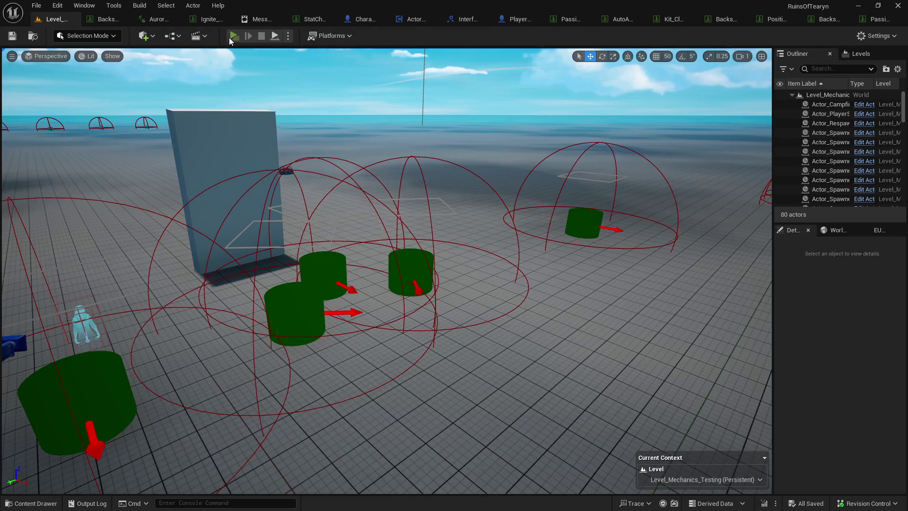
{"action": "left_click", "coordinate": [232, 35]}
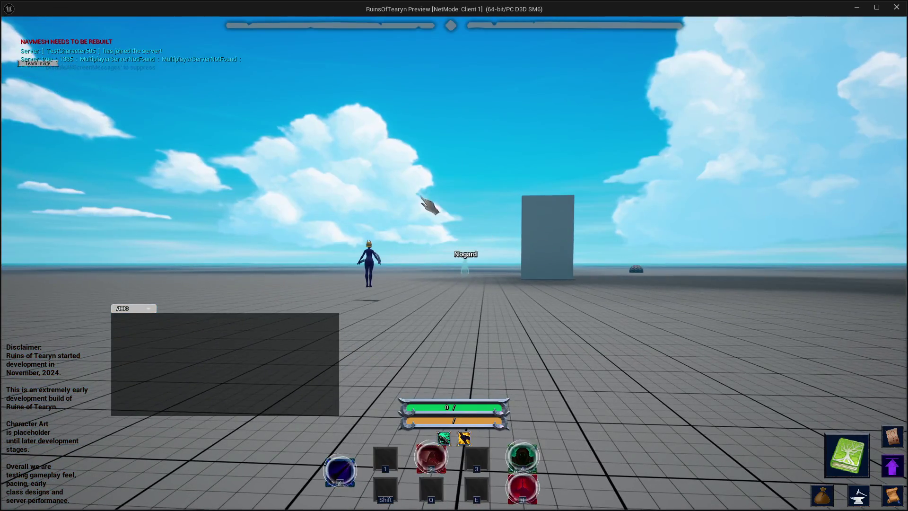
Step: Toggle the rogue's Stealth and move toward the three target dummies
{"action": "key", "text": "4"}
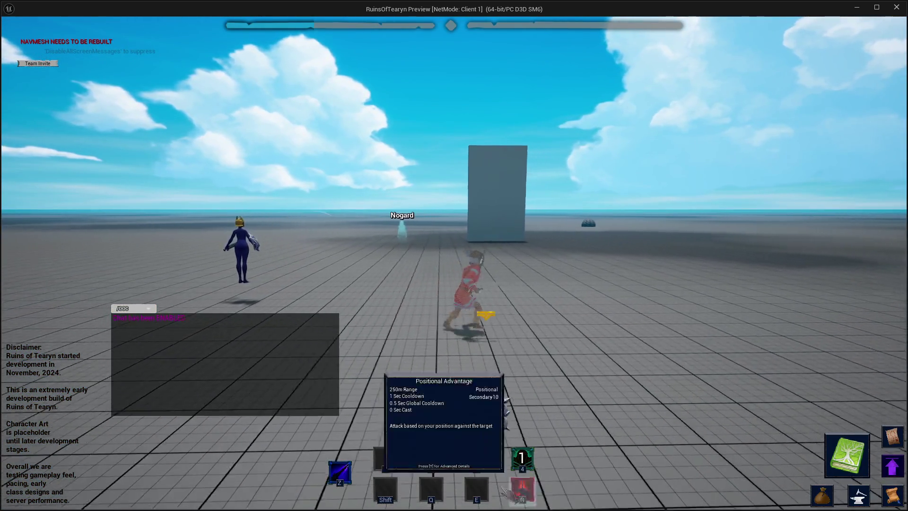
{"action": "key", "text": "4"}
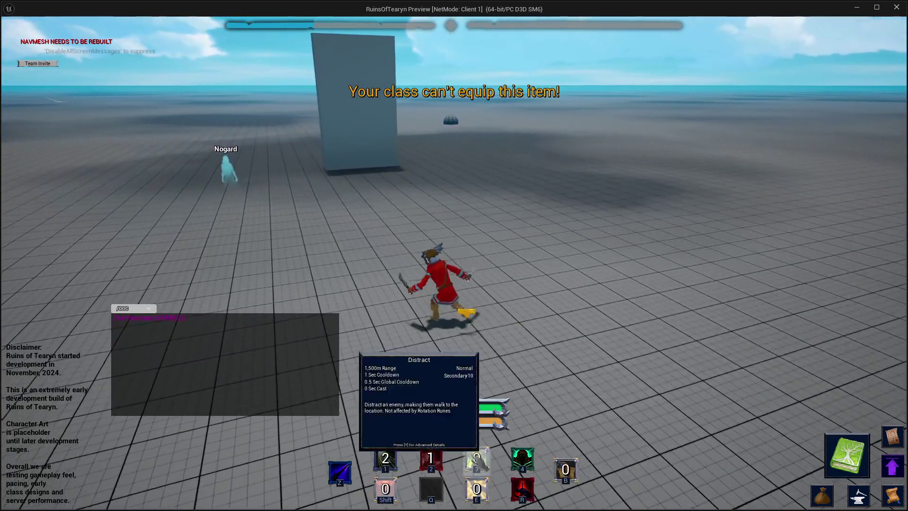
{"action": "key", "text": "4"}
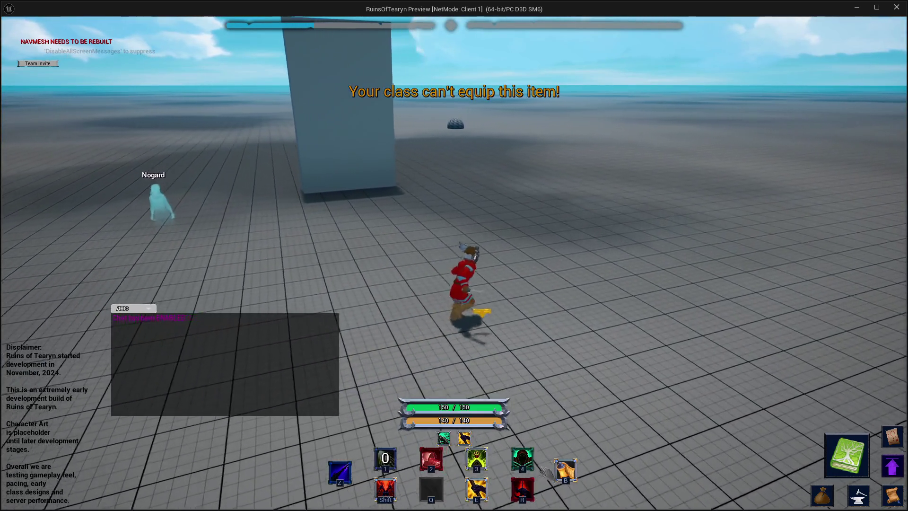
{"action": "key", "text": "a"}
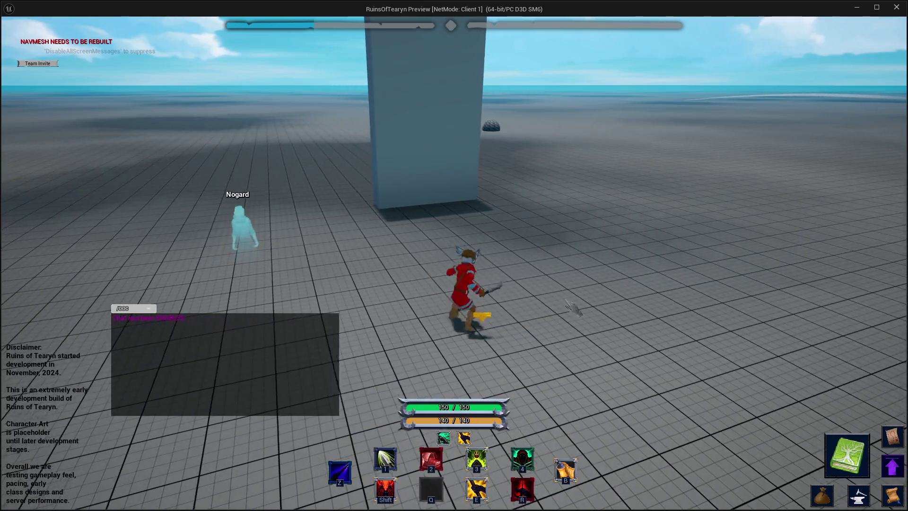
{"action": "key", "text": "d"}
{"action": "key", "text": "a"}
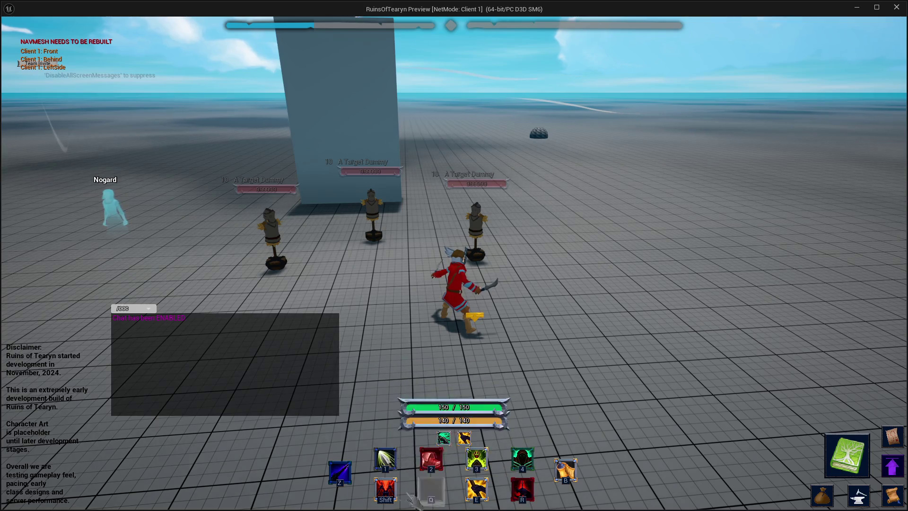
{"action": "key", "text": "d"}
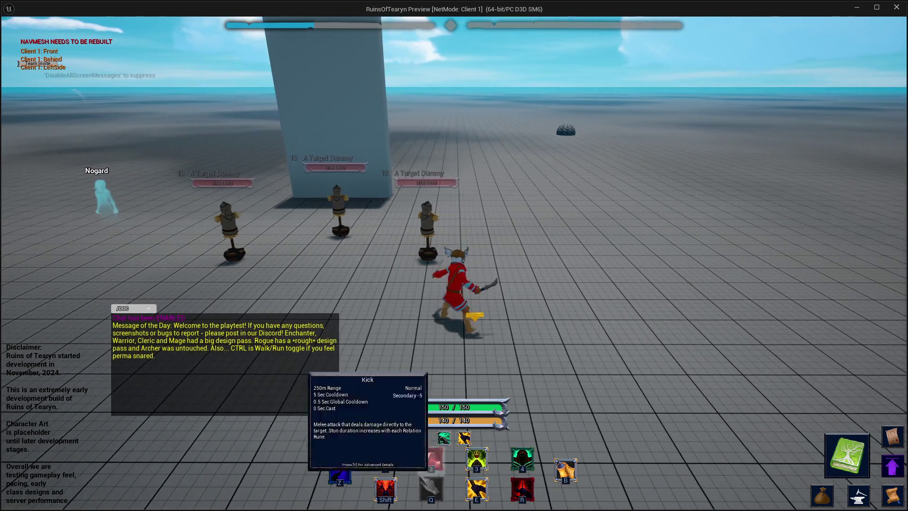
Step: Strafe around the dummies and target the rightmost one
{"action": "key", "text": "d"}
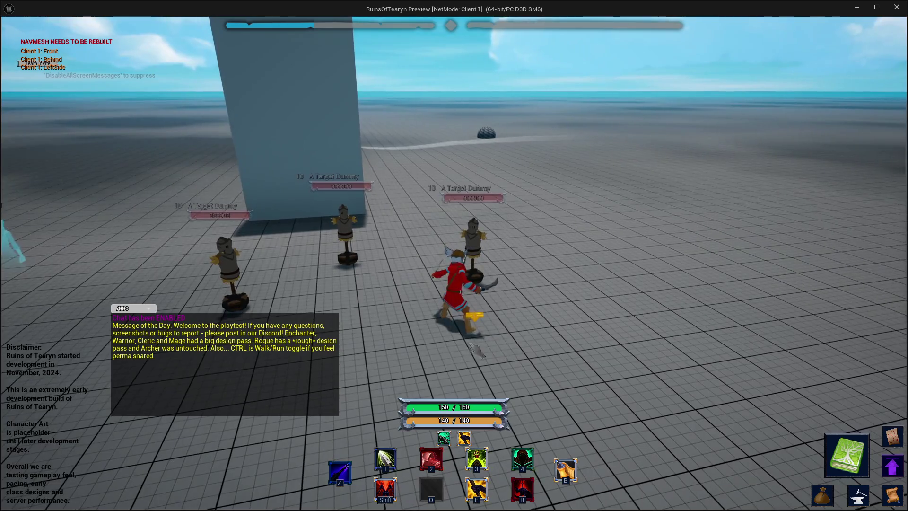
{"action": "key", "text": "d"}
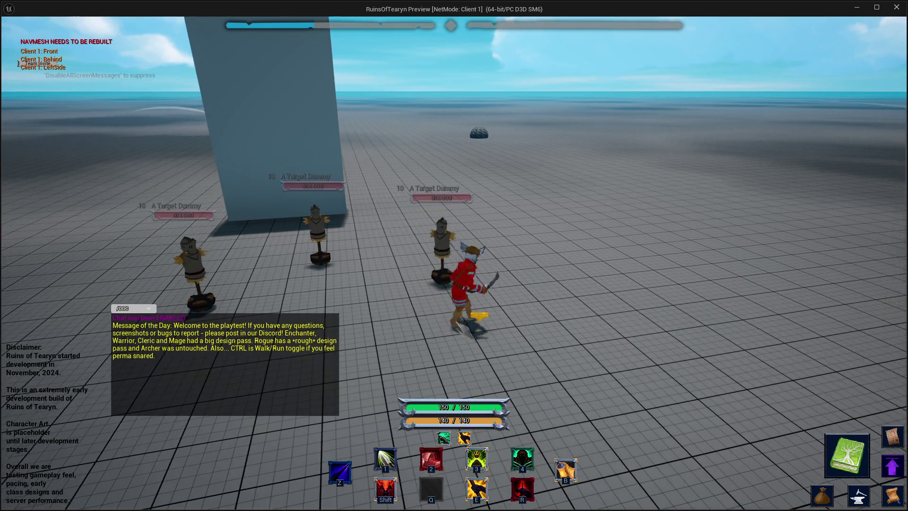
{"action": "key", "text": "a"}
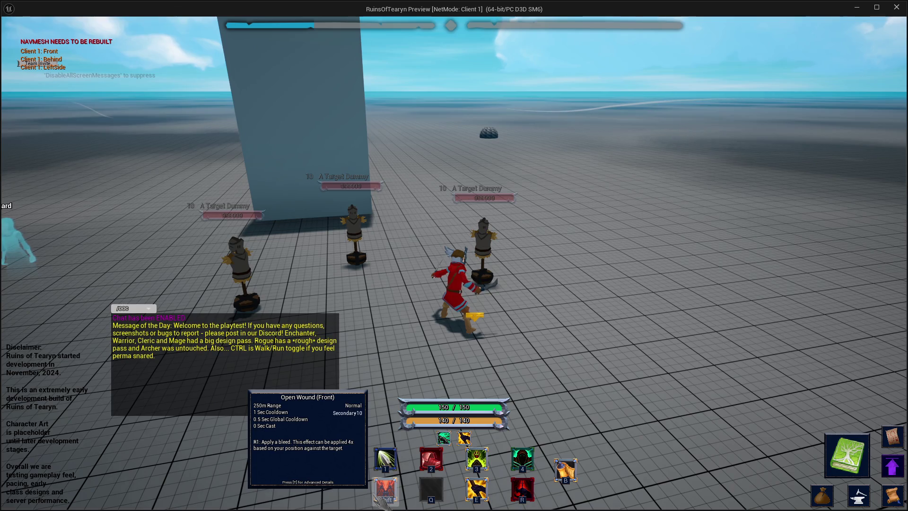
{"action": "key", "text": "d"}
{"action": "key", "text": "a"}
{"action": "left_click", "coordinate": [513, 284]}
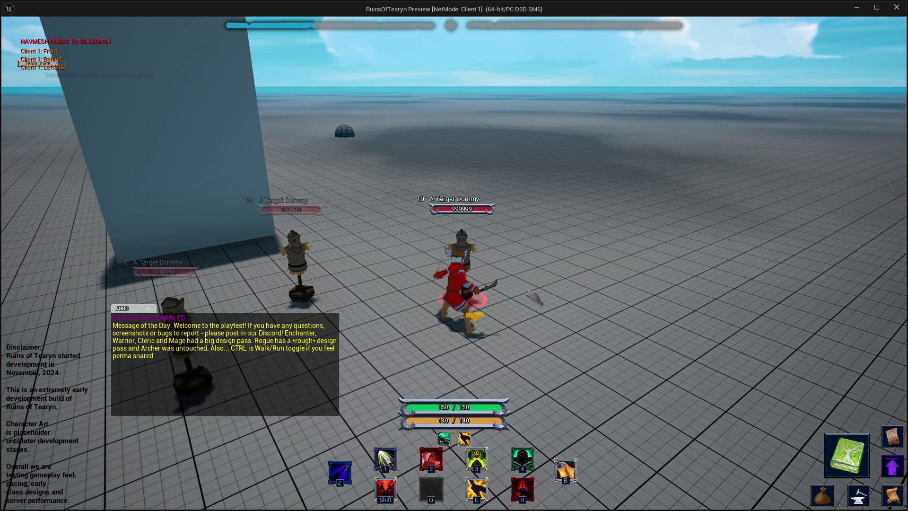
Step: Backstab the targeted dummy three times, close the preview, and return to the Obsidian note
{"action": "key", "text": "r"}
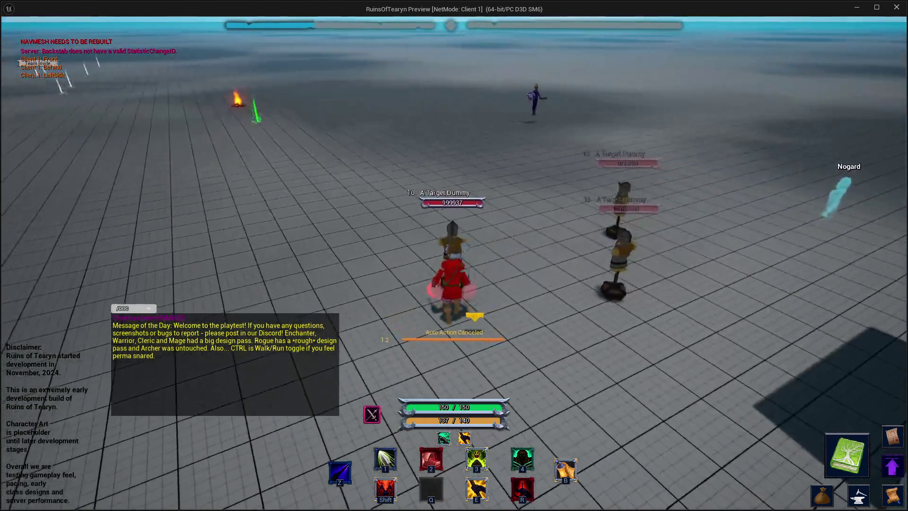
{"action": "key", "text": "r"}
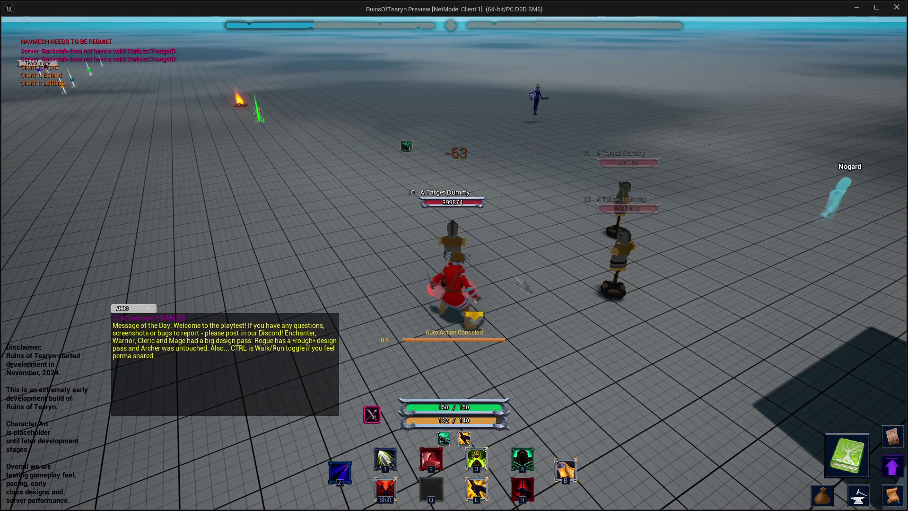
{"action": "key", "text": "r"}
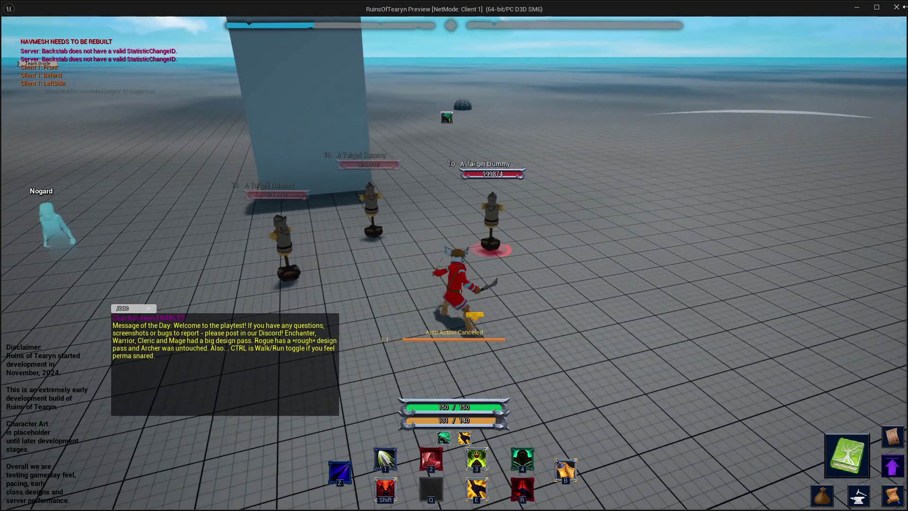
{"action": "left_click", "coordinate": [897, 7]}
{"action": "key", "text": "alt+Tab"}
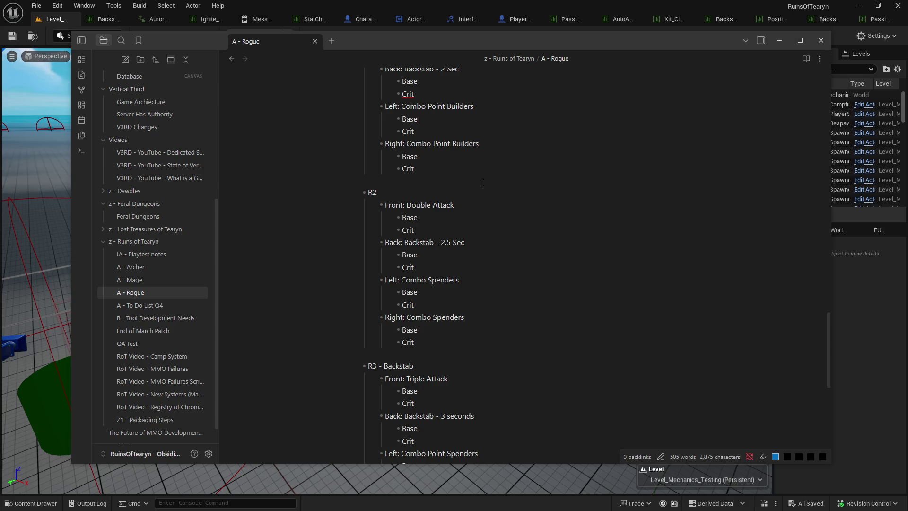
Step: Review the R1–R3 Shift rotation runes, then bring the Unreal level view back in front
{"action": "scroll", "coordinate": [482, 183], "scroll_direction": "up", "scroll_amount": 7}
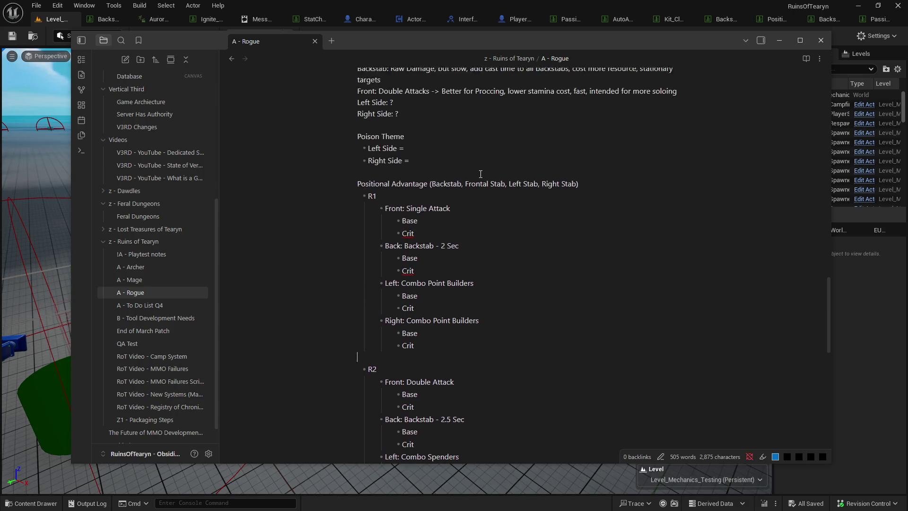
{"action": "scroll", "coordinate": [464, 186], "scroll_direction": "up", "scroll_amount": 12}
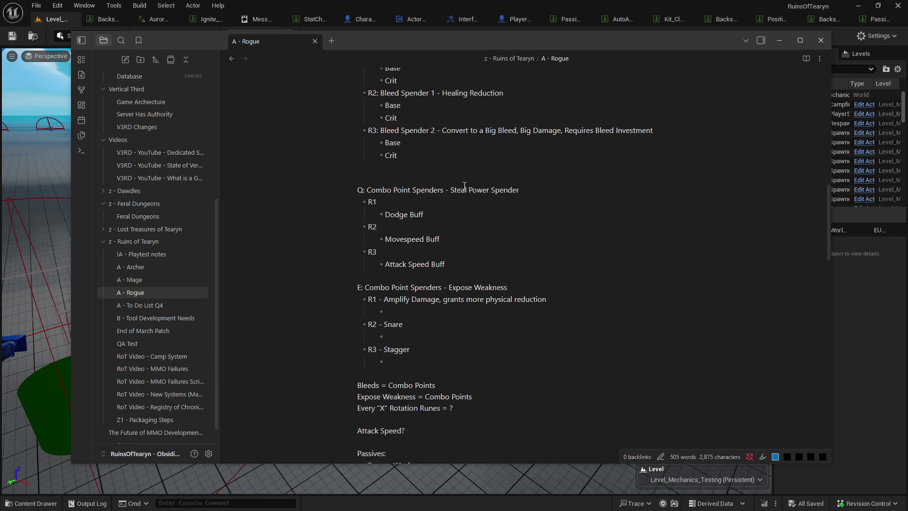
{"action": "scroll", "coordinate": [464, 186], "scroll_direction": "down", "scroll_amount": 3}
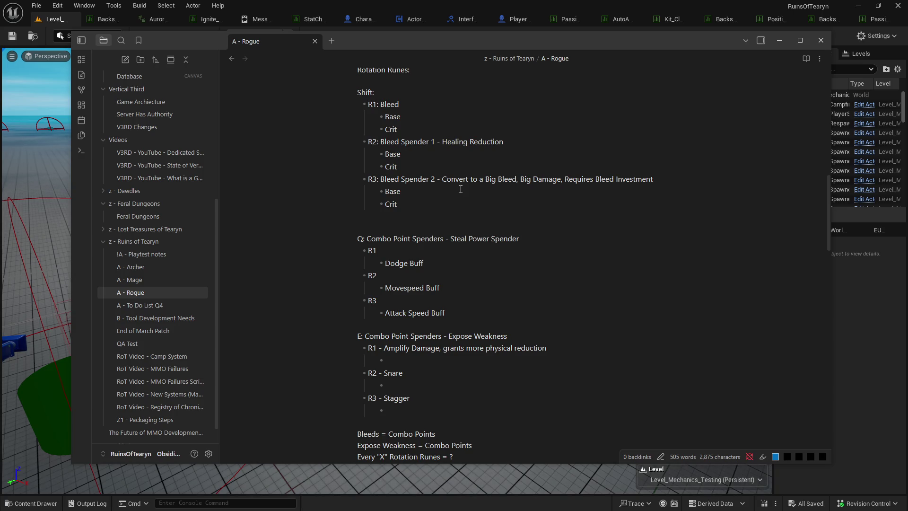
{"action": "left_click", "coordinate": [45, 24]}
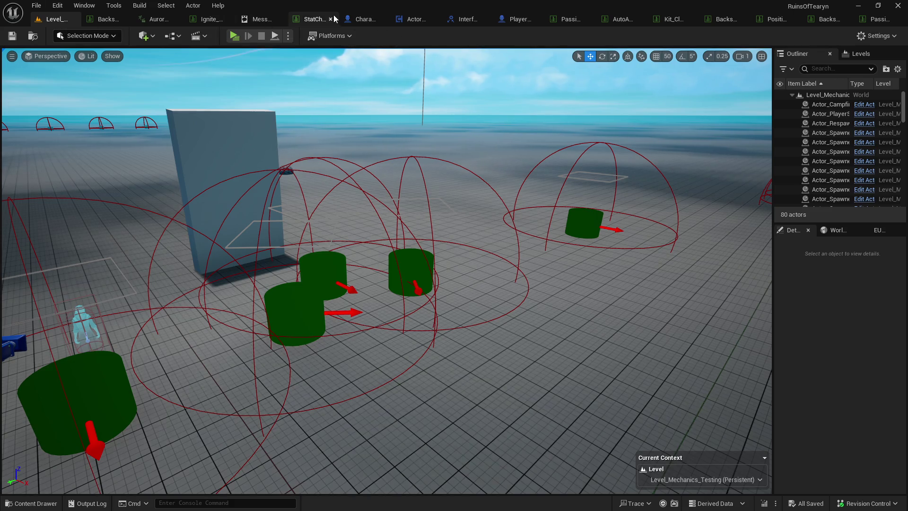
Step: Switch to the Character_Player_Master Blueprint to show its V3RD Overrides graph
{"action": "left_click", "coordinate": [362, 19]}
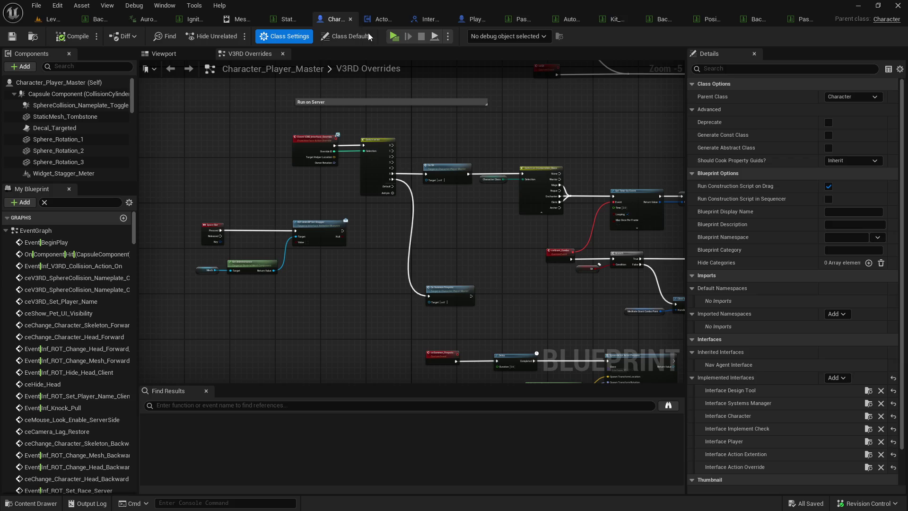
Step: Close Backstab_Crit and every asset tab to its right, open the Content Drawer, then return to Obsidian
{"action": "left_click", "coordinate": [552, 252]}
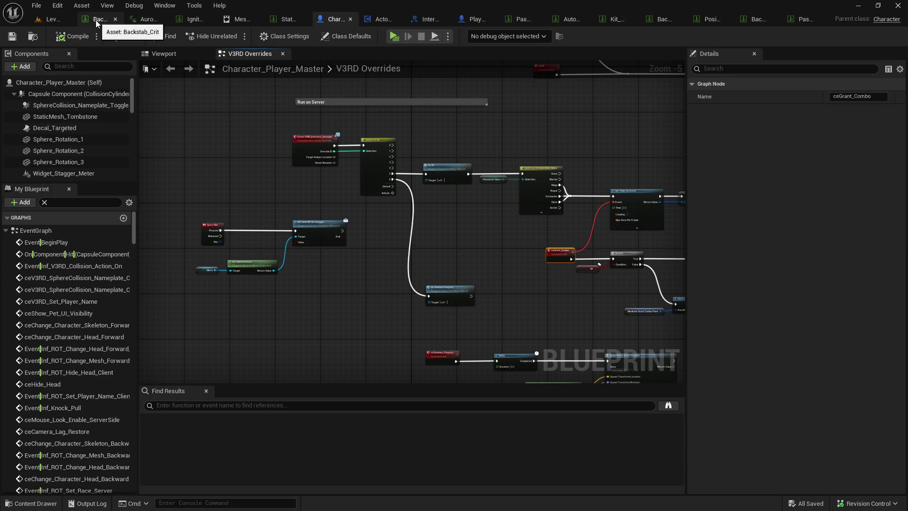
{"action": "right_click", "coordinate": [97, 21]}
{"action": "left_click", "coordinate": [155, 64]}
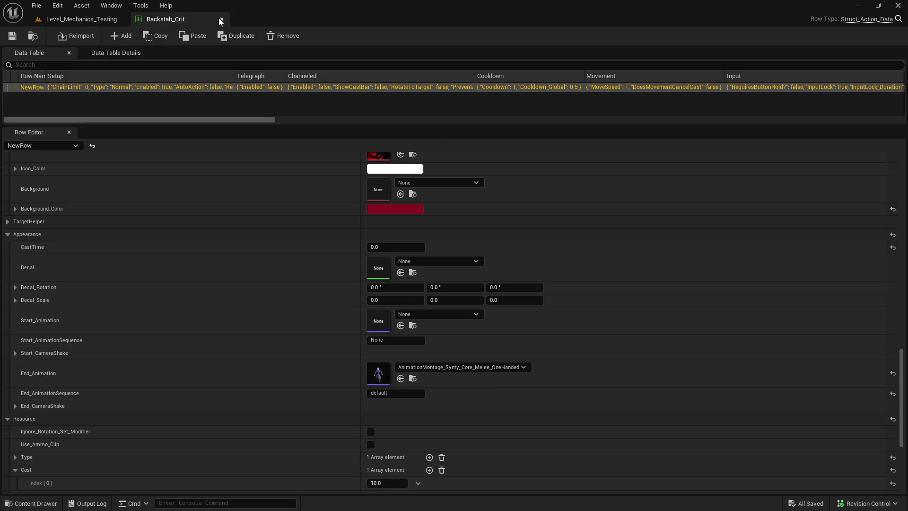
{"action": "left_click", "coordinate": [222, 19]}
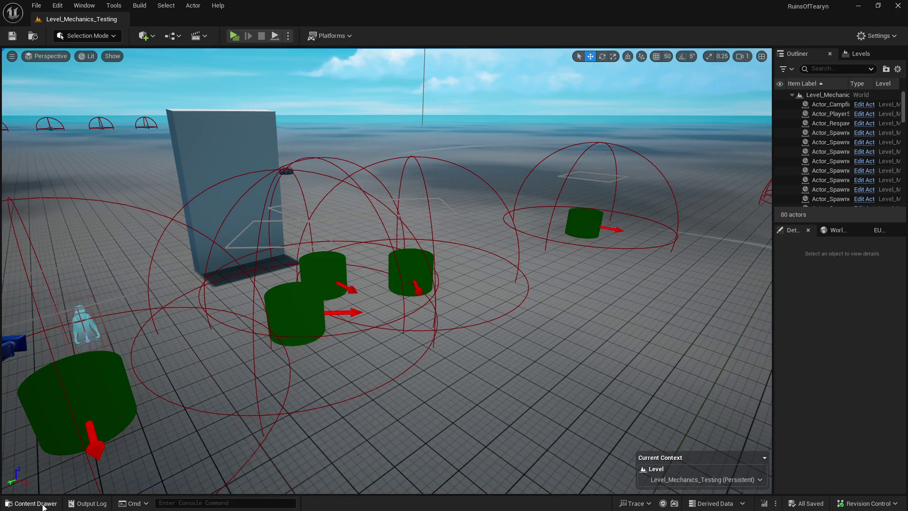
{"action": "left_click", "coordinate": [43, 503]}
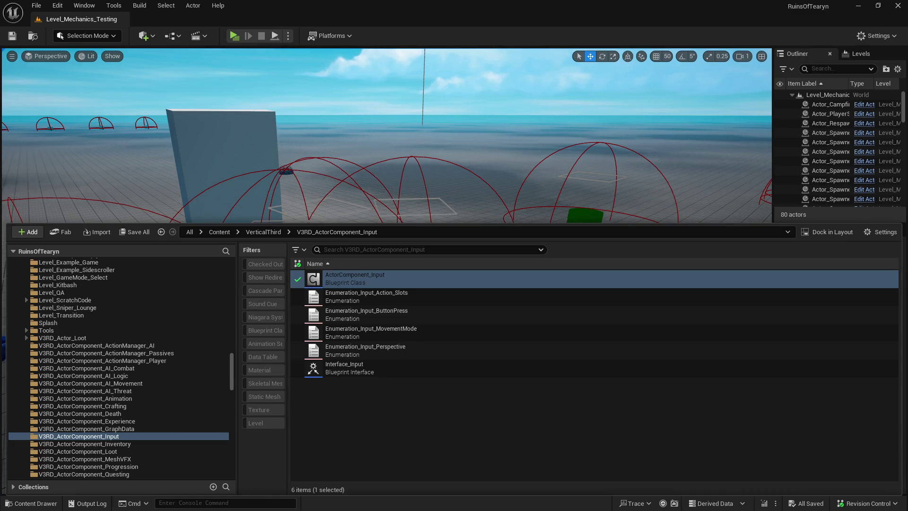
{"action": "key", "text": "alt+Tab"}
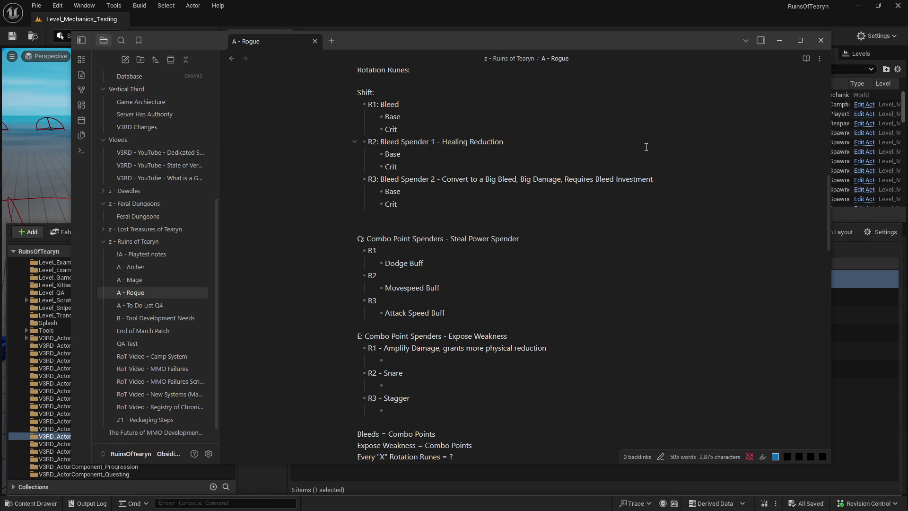
Step: Select the R2 Healing Reduction wording and check the end of R2's Crit line
{"action": "left_click_drag", "start_coordinate": [441, 141], "coordinate": [505, 141]}
{"action": "left_click", "coordinate": [510, 141]}
{"action": "left_click", "coordinate": [511, 140]}
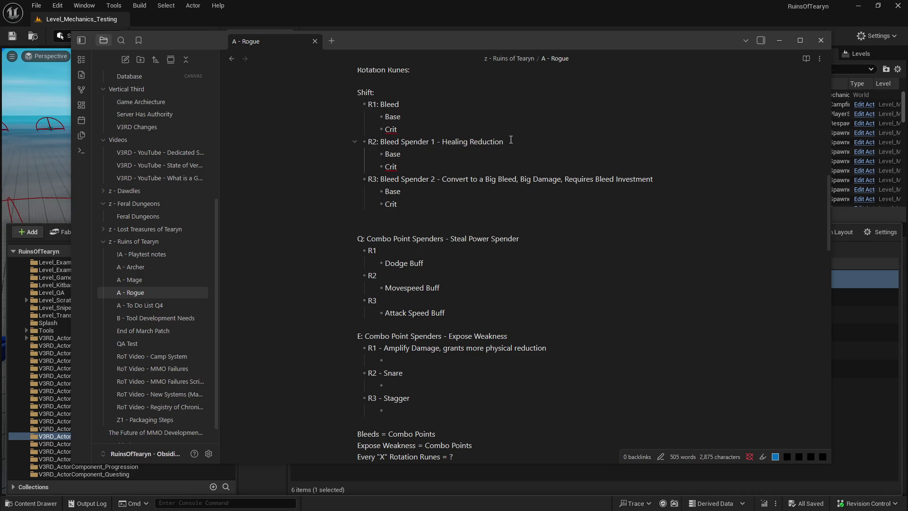
{"action": "left_click_drag", "start_coordinate": [444, 141], "coordinate": [506, 141]}
{"action": "left_click", "coordinate": [496, 142]}
{"action": "left_click", "coordinate": [493, 167]}
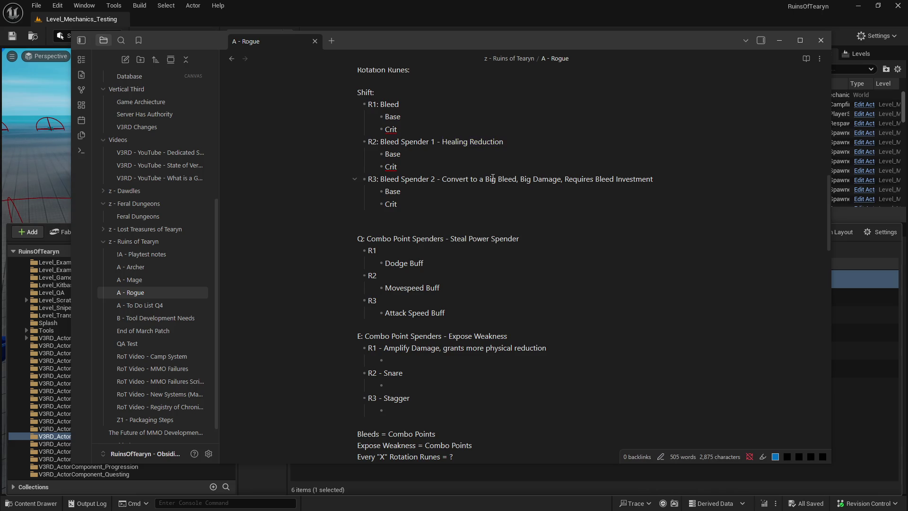
{"action": "scroll", "coordinate": [493, 178], "scroll_direction": "down", "scroll_amount": 2}
{"action": "scroll", "coordinate": [493, 178], "scroll_direction": "up", "scroll_amount": 3}
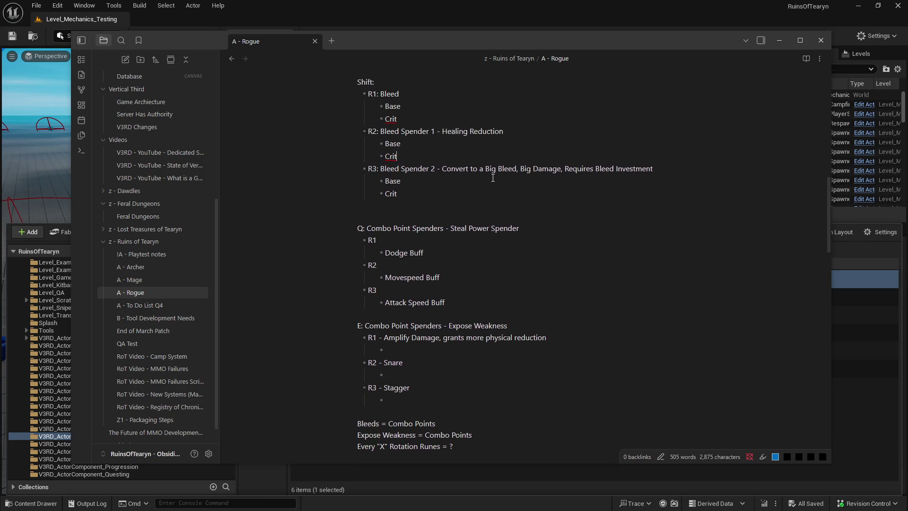
{"action": "scroll", "coordinate": [493, 176], "scroll_direction": "down", "scroll_amount": 2}
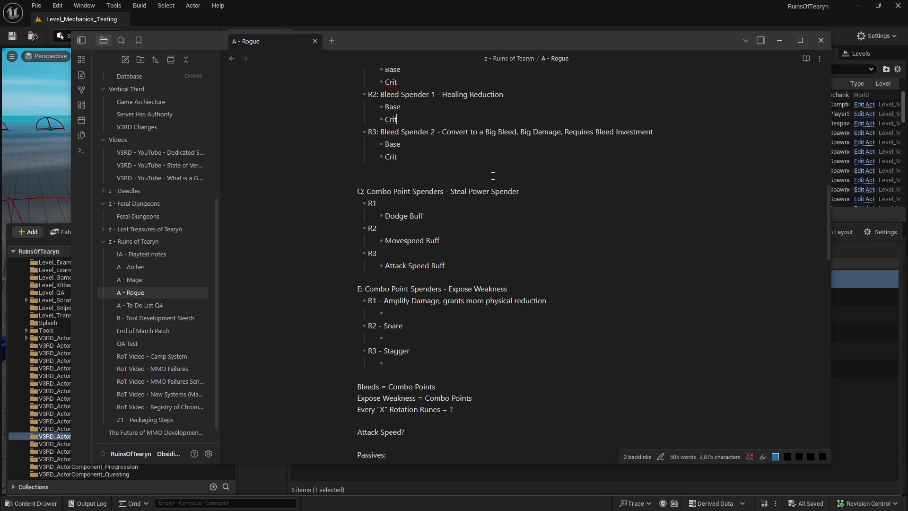
{"action": "scroll", "coordinate": [493, 176], "scroll_direction": "down", "scroll_amount": 2}
{"action": "scroll", "coordinate": [493, 176], "scroll_direction": "up", "scroll_amount": 3}
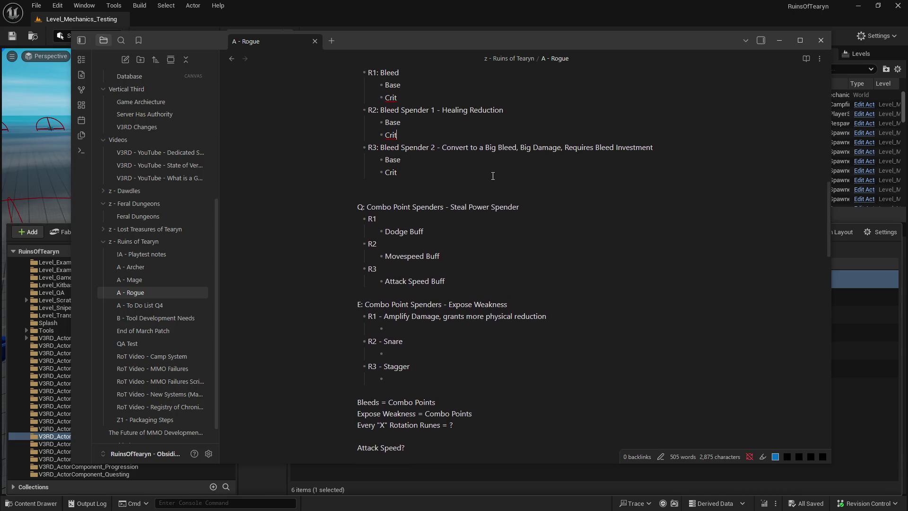
Step: Reselect the full Healing Reduction text, then place the cursor just after it
{"action": "left_click_drag", "start_coordinate": [447, 110], "coordinate": [522, 104]}
{"action": "left_click", "coordinate": [502, 110]}
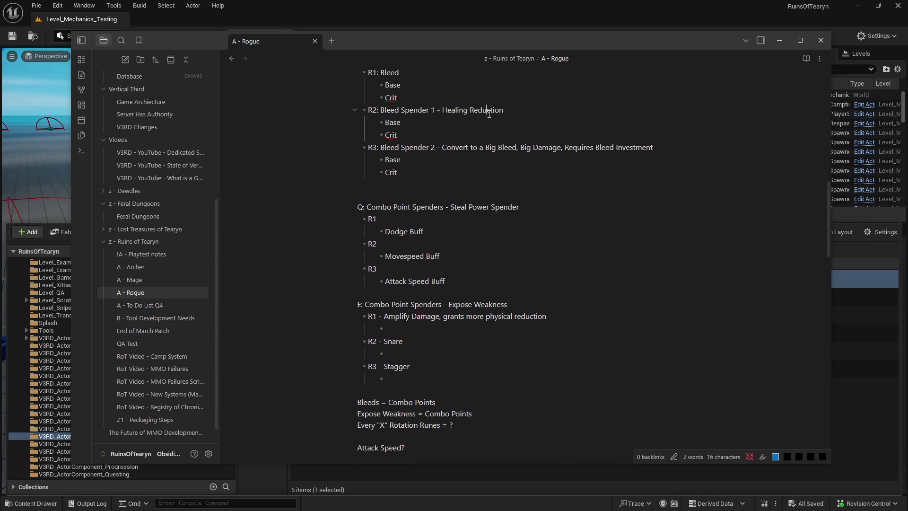
{"action": "left_click_drag", "start_coordinate": [442, 110], "coordinate": [525, 107]}
{"action": "left_click", "coordinate": [520, 135]}
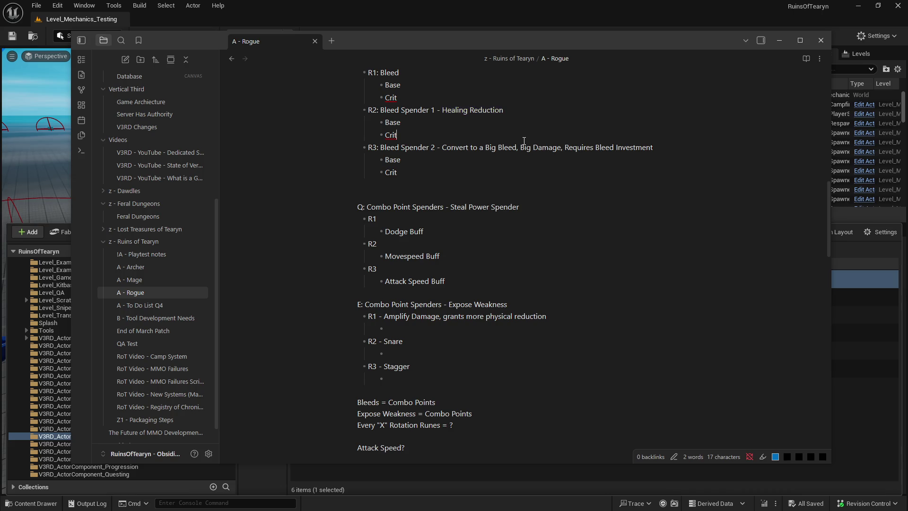
{"action": "scroll", "coordinate": [516, 170], "scroll_direction": "down", "scroll_amount": 1}
{"action": "scroll", "coordinate": [515, 169], "scroll_direction": "down", "scroll_amount": 4}
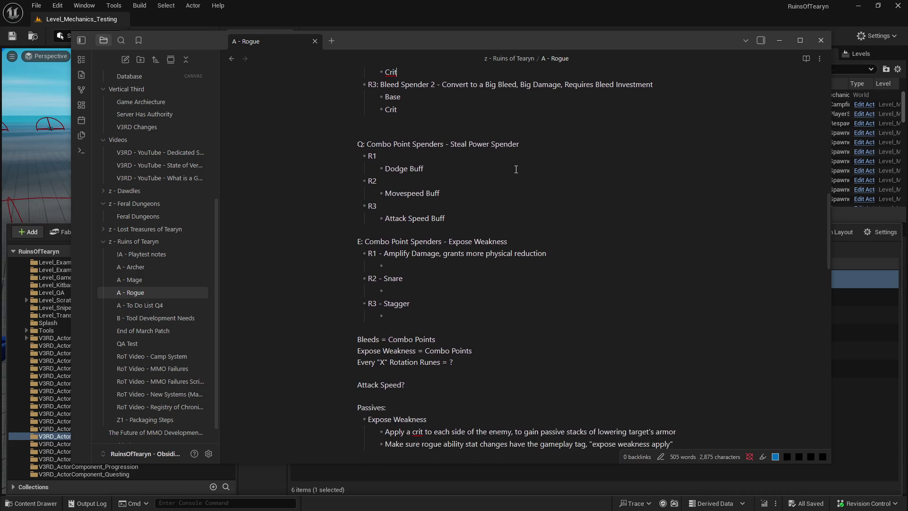
{"action": "scroll", "coordinate": [516, 169], "scroll_direction": "up", "scroll_amount": 4}
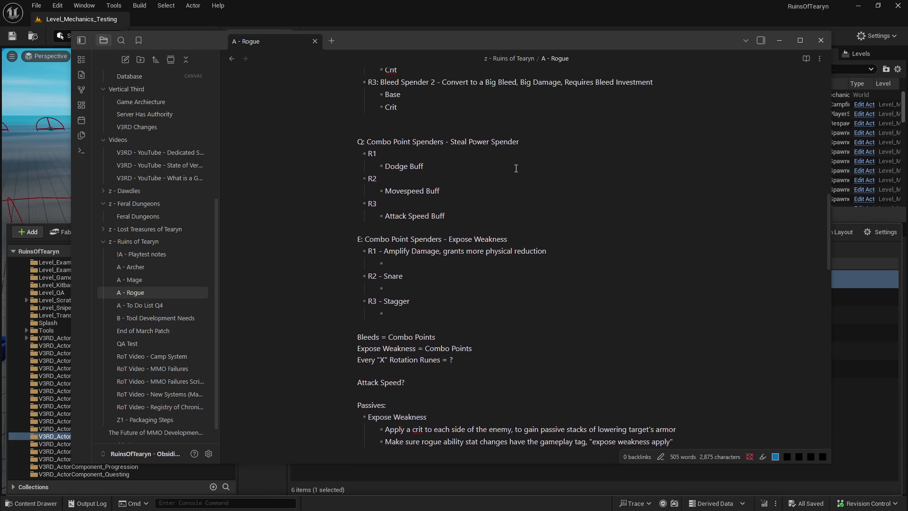
{"action": "left_click", "coordinate": [537, 157]}
{"action": "scroll", "coordinate": [537, 157], "scroll_direction": "down", "scroll_amount": 5}
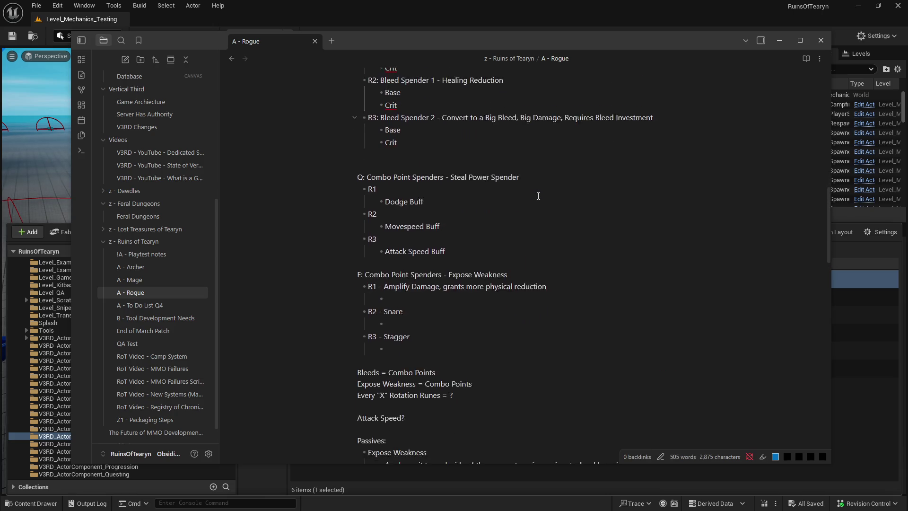
{"action": "scroll", "coordinate": [539, 196], "scroll_direction": "down", "scroll_amount": 4}
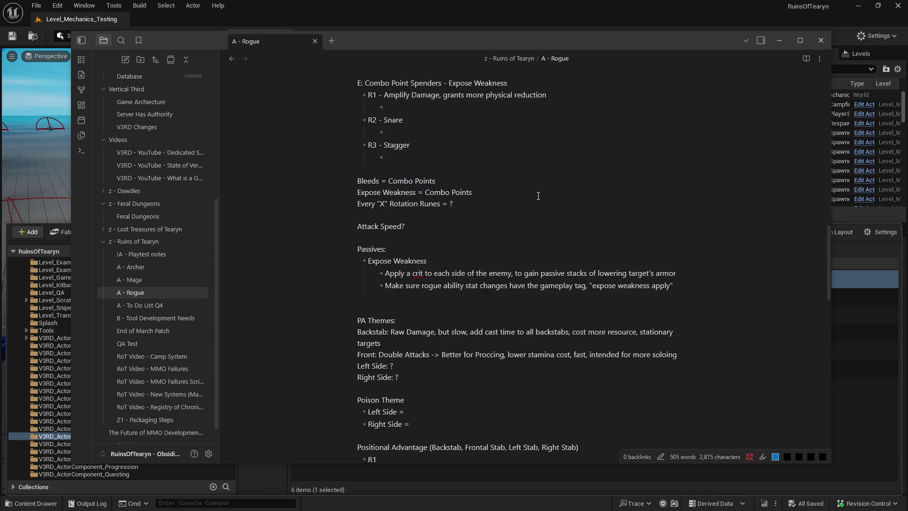
{"action": "scroll", "coordinate": [516, 143], "scroll_direction": "down", "scroll_amount": 5}
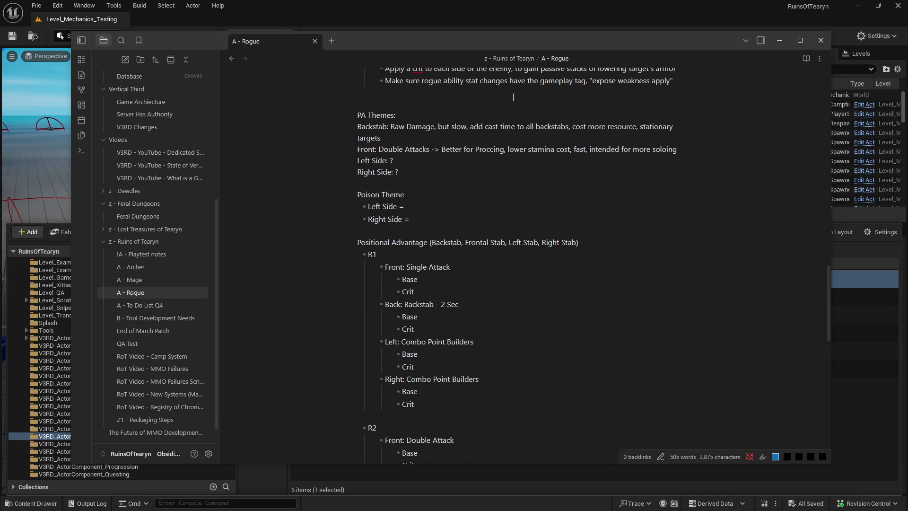
{"action": "scroll", "coordinate": [515, 146], "scroll_direction": "up", "scroll_amount": 1}
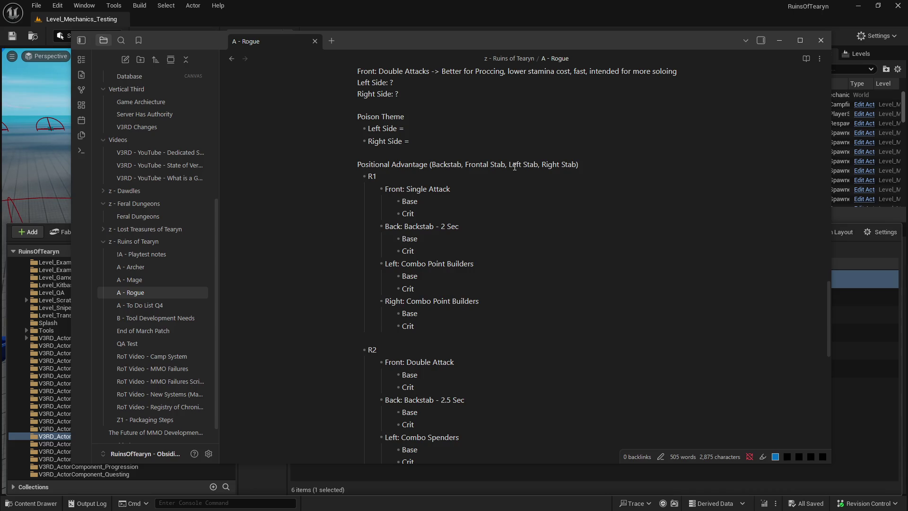
{"action": "left_click", "coordinate": [461, 272]}
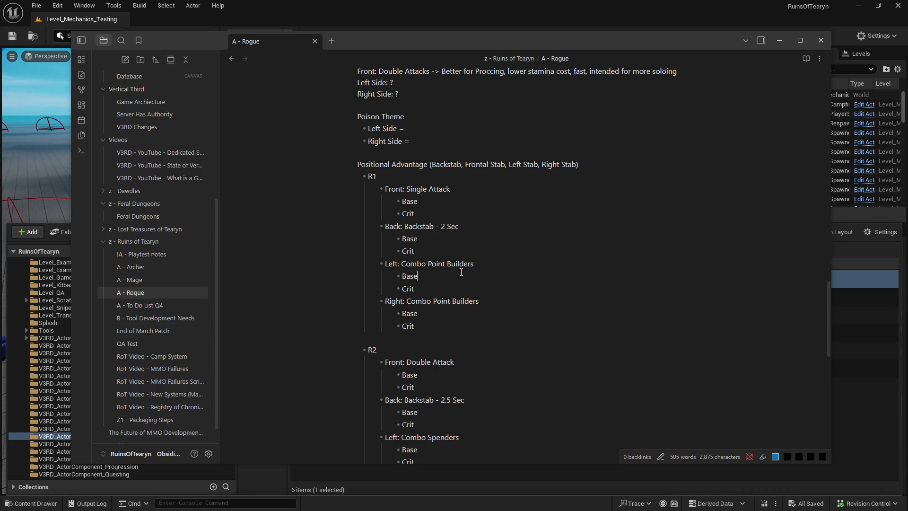
{"action": "scroll", "coordinate": [448, 270], "scroll_direction": "down", "scroll_amount": 3}
{"action": "left_click", "coordinate": [440, 290]}
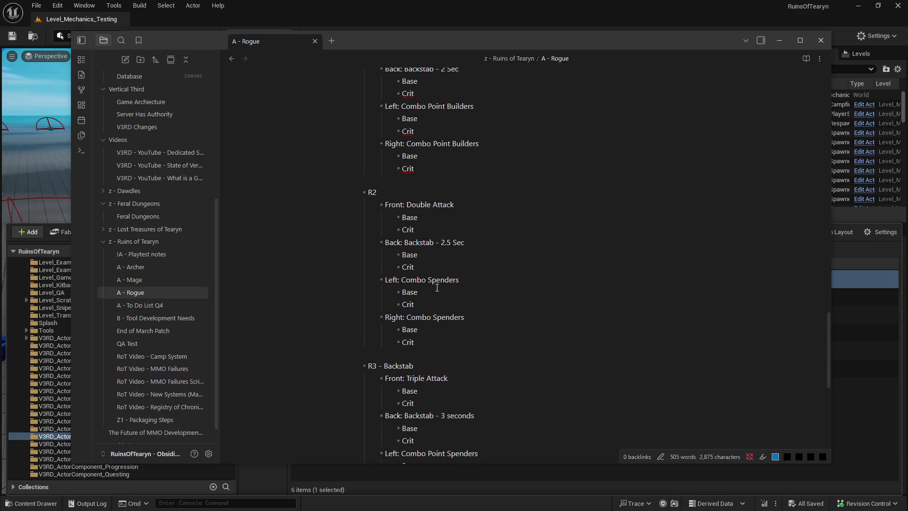
{"action": "scroll", "coordinate": [435, 284], "scroll_direction": "down", "scroll_amount": 1}
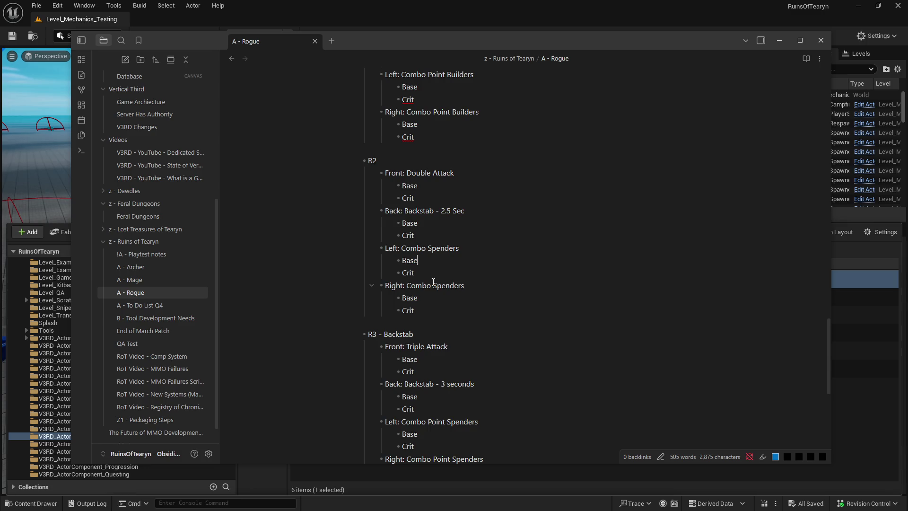
{"action": "scroll", "coordinate": [433, 282], "scroll_direction": "down", "scroll_amount": 1}
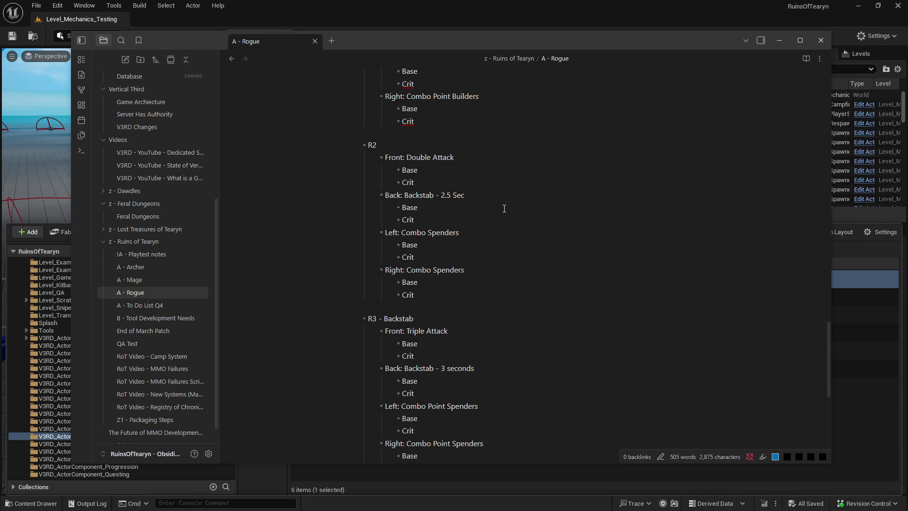
{"action": "scroll", "coordinate": [504, 209], "scroll_direction": "down", "scroll_amount": 1}
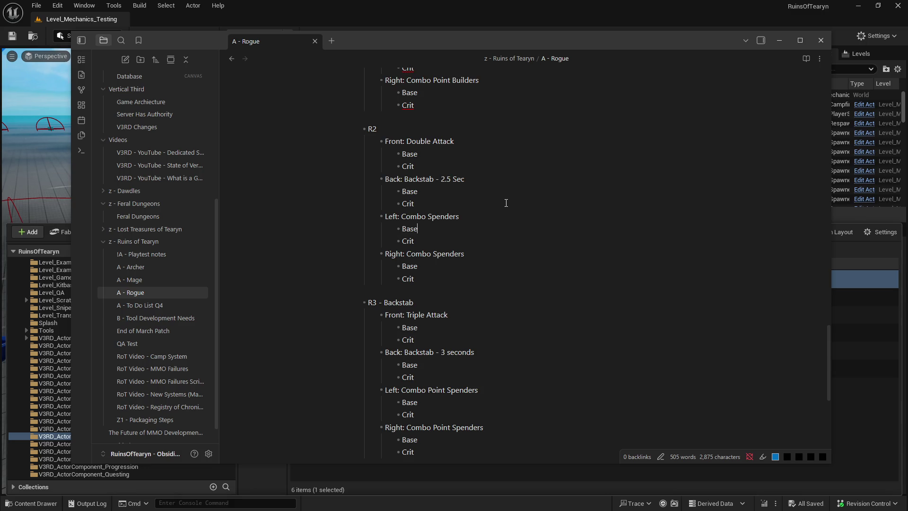
Step: Scroll past the R3 - Backstab section down to the R and 1–4 keybind list
{"action": "scroll", "coordinate": [506, 203], "scroll_direction": "down", "scroll_amount": 3}
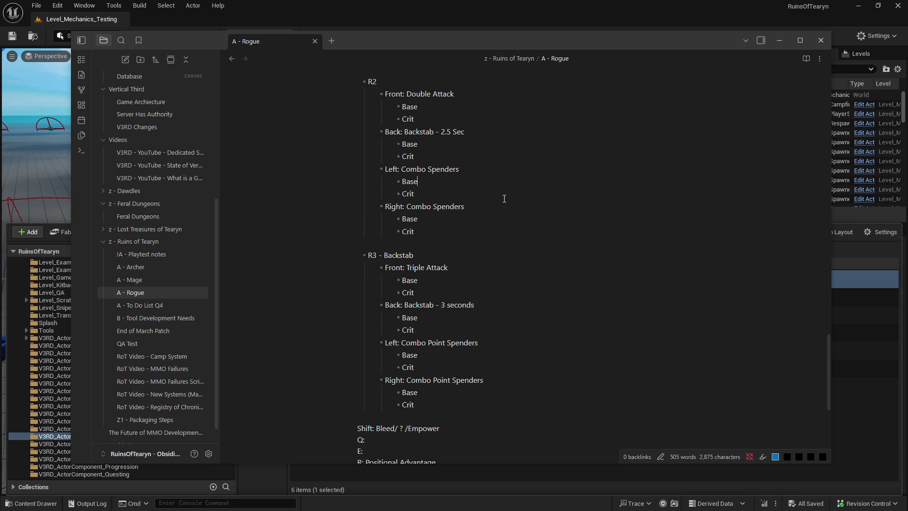
{"action": "scroll", "coordinate": [504, 199], "scroll_direction": "down", "scroll_amount": 2}
{"action": "scroll", "coordinate": [504, 202], "scroll_direction": "up", "scroll_amount": 2}
{"action": "scroll", "coordinate": [507, 207], "scroll_direction": "down", "scroll_amount": 2}
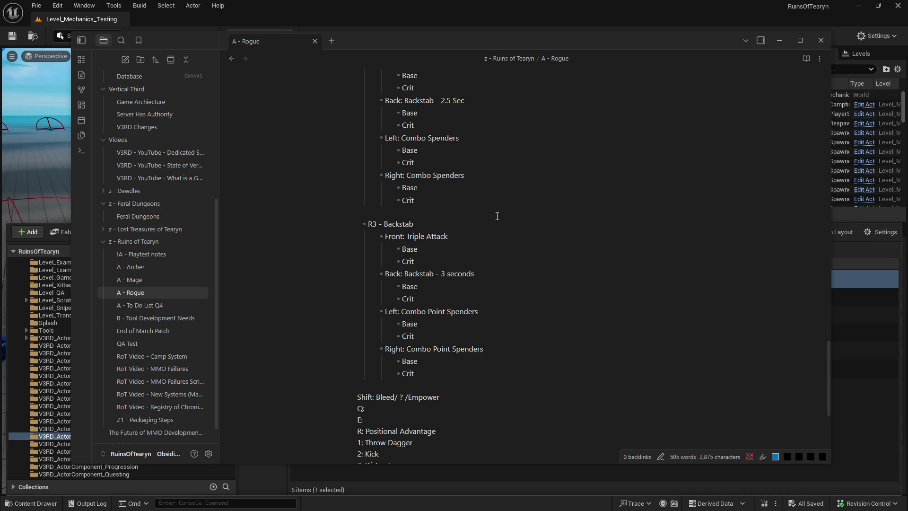
{"action": "scroll", "coordinate": [477, 201], "scroll_direction": "down", "scroll_amount": 1}
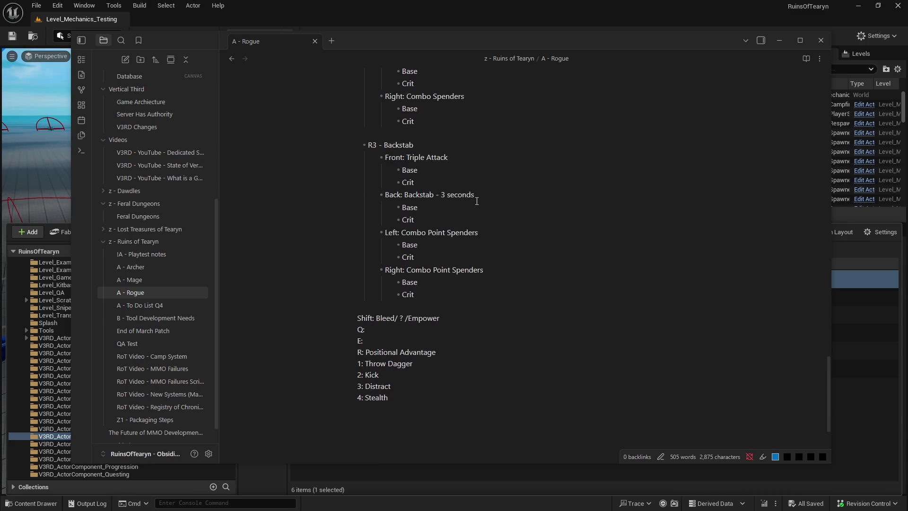
{"action": "scroll", "coordinate": [477, 201], "scroll_direction": "up", "scroll_amount": 1}
{"action": "scroll", "coordinate": [477, 201], "scroll_direction": "down", "scroll_amount": 4}
{"action": "scroll", "coordinate": [477, 201], "scroll_direction": "up", "scroll_amount": 7}
{"action": "scroll", "coordinate": [477, 201], "scroll_direction": "up", "scroll_amount": 8}
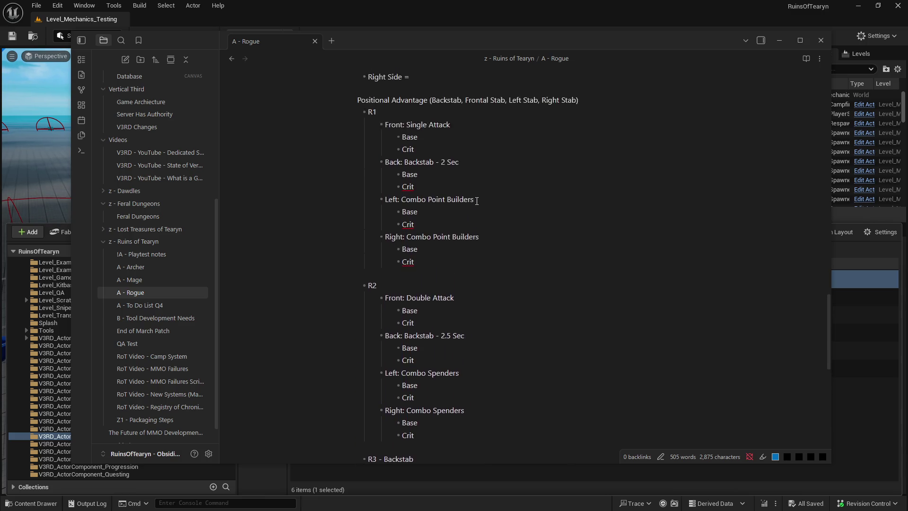
{"action": "scroll", "coordinate": [477, 201], "scroll_direction": "down", "scroll_amount": 7}
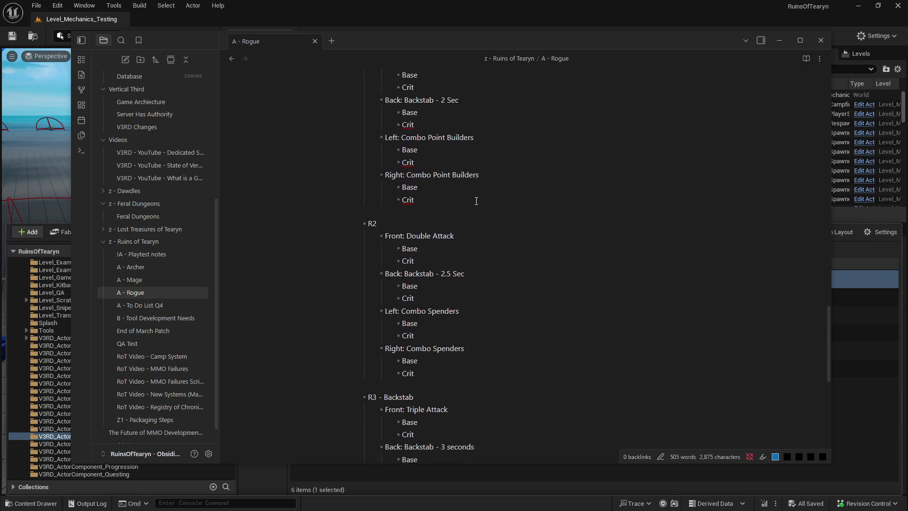
{"action": "scroll", "coordinate": [476, 201], "scroll_direction": "down", "scroll_amount": 3}
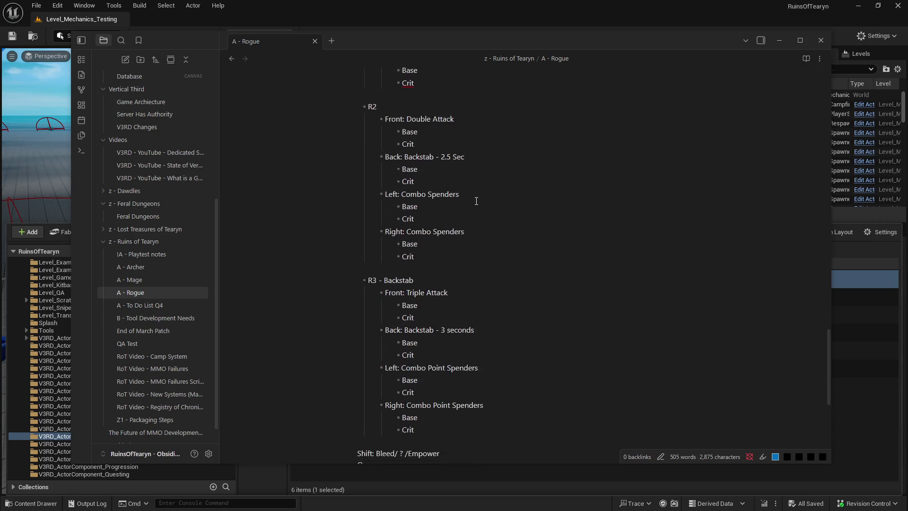
{"action": "scroll", "coordinate": [477, 202], "scroll_direction": "up", "scroll_amount": 8}
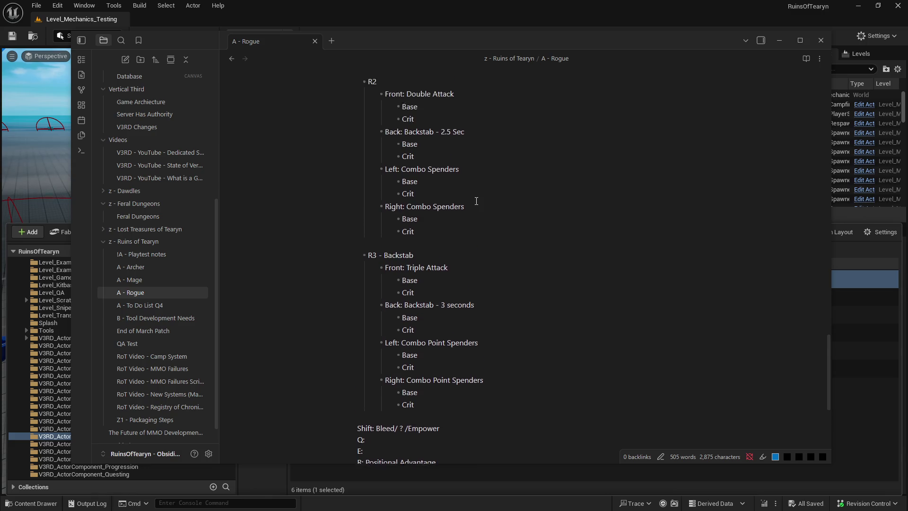
{"action": "scroll", "coordinate": [477, 201], "scroll_direction": "up", "scroll_amount": 5}
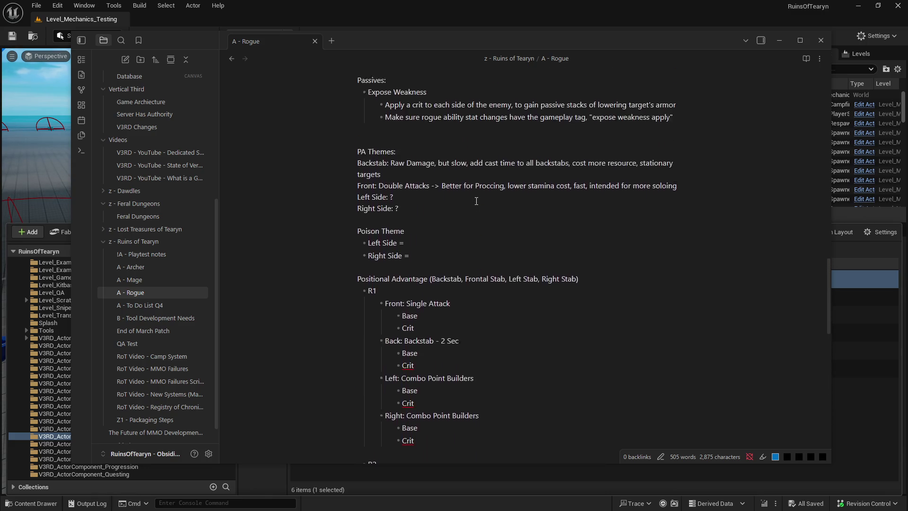
{"action": "scroll", "coordinate": [477, 201], "scroll_direction": "down", "scroll_amount": 5}
{"action": "scroll", "coordinate": [476, 201], "scroll_direction": "down", "scroll_amount": 2}
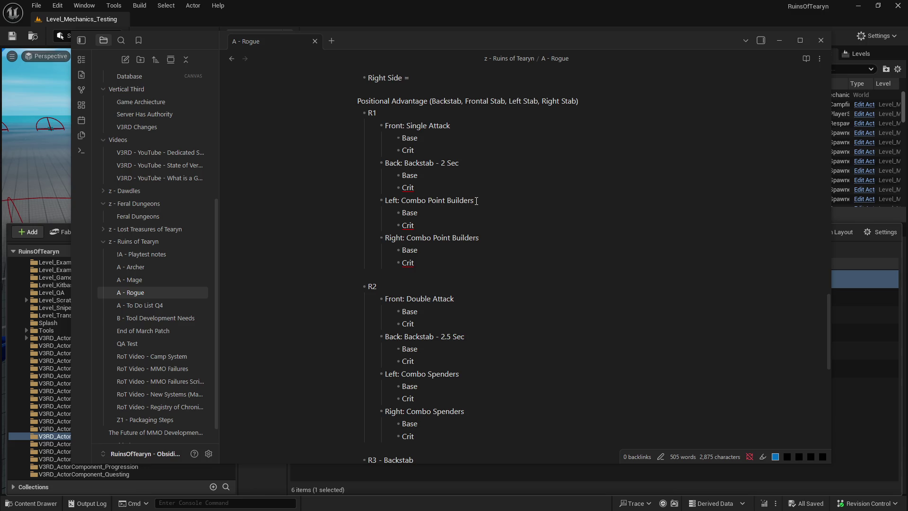
{"action": "left_click", "coordinate": [830, 309]}
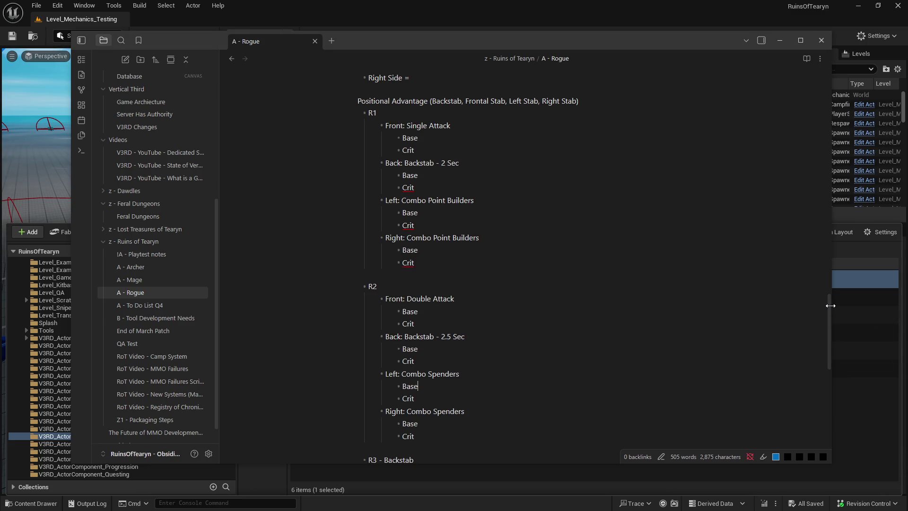
{"action": "left_click_drag", "start_coordinate": [829, 308], "coordinate": [850, 211]}
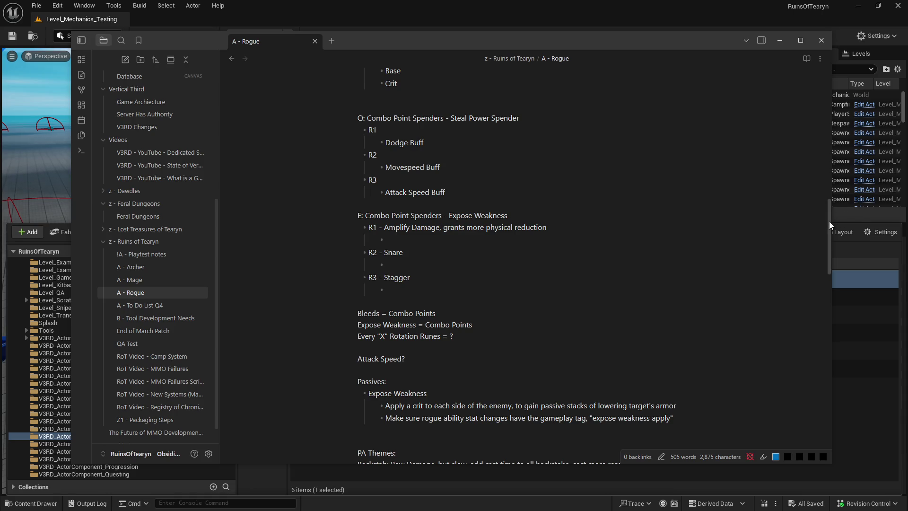
{"action": "mouse_move", "coordinate": [829, 221]}
{"action": "left_mouse_down"}
{"action": "mouse_move", "coordinate": [828, 330]}
{"action": "mouse_move", "coordinate": [828, 323]}
{"action": "left_mouse_up"}
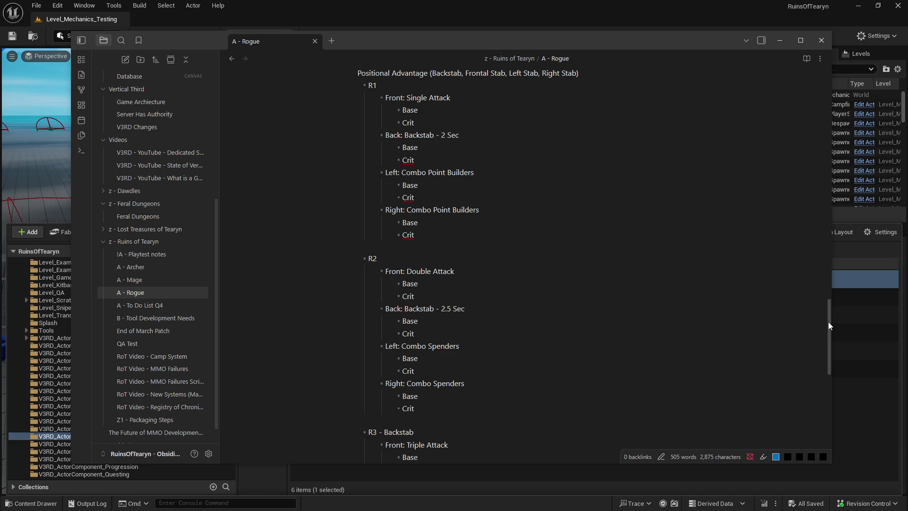
{"action": "left_click_drag", "start_coordinate": [829, 322], "coordinate": [830, 314]}
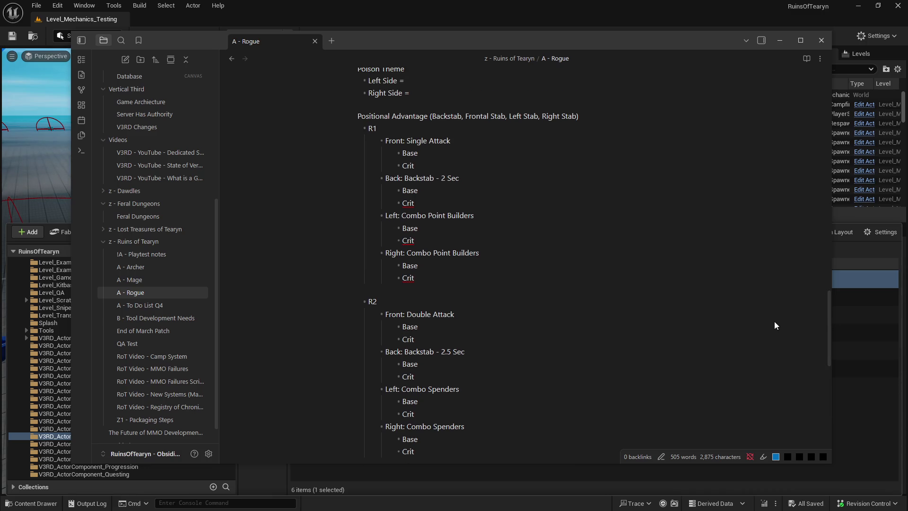
{"action": "scroll", "coordinate": [441, 326], "scroll_direction": "down", "scroll_amount": 5}
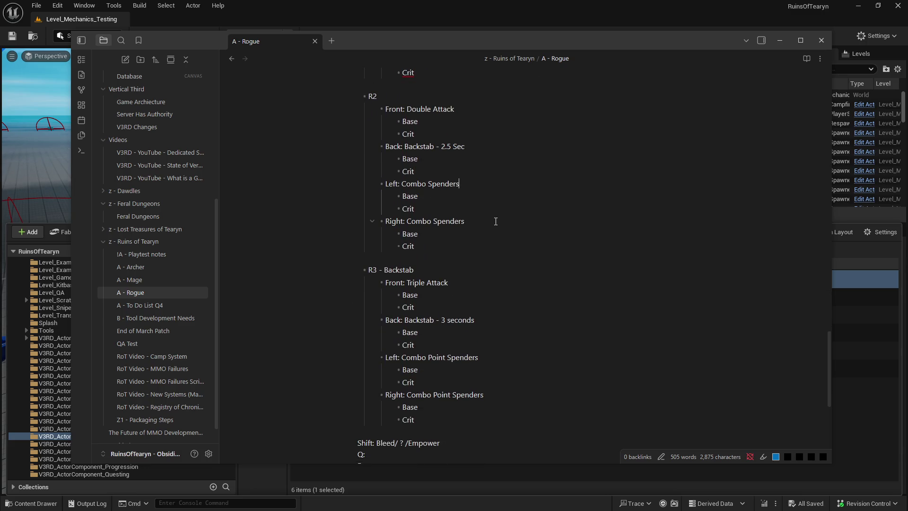
{"action": "left_click", "coordinate": [550, 393]}
{"action": "left_click", "coordinate": [542, 360]}
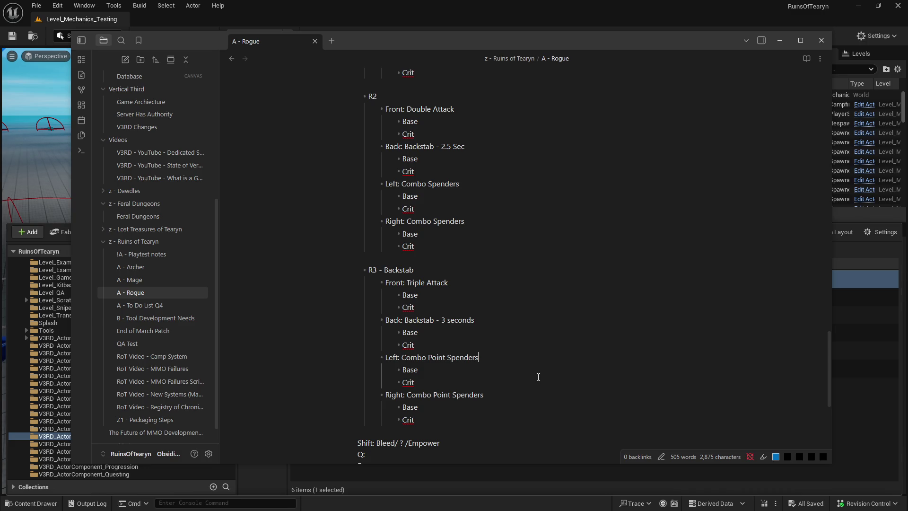
{"action": "type", "text": ",S"}
Step: Append ', Execute' to both the R3 Left and Right Combo Point Spenders lines
{"action": "key", "text": "BackSpace"}
{"action": "type", "text": "Execute"}
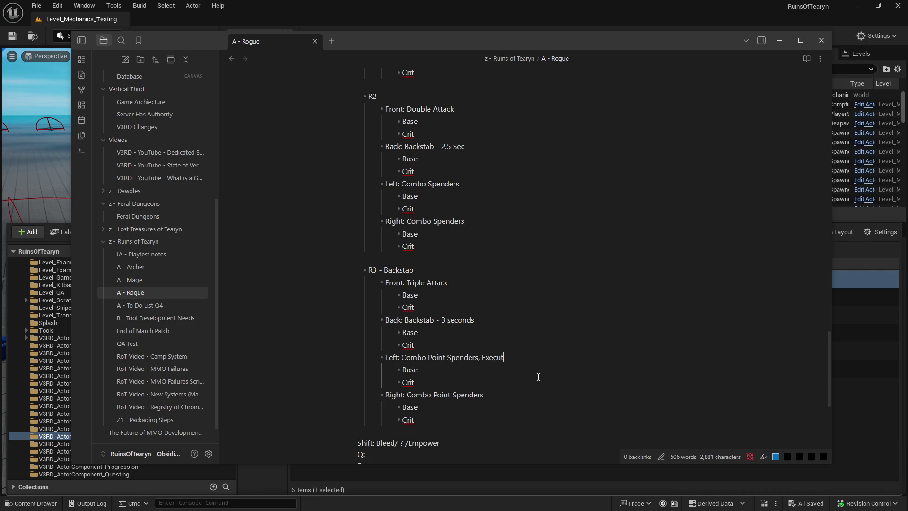
{"action": "left_click", "coordinate": [524, 398]}
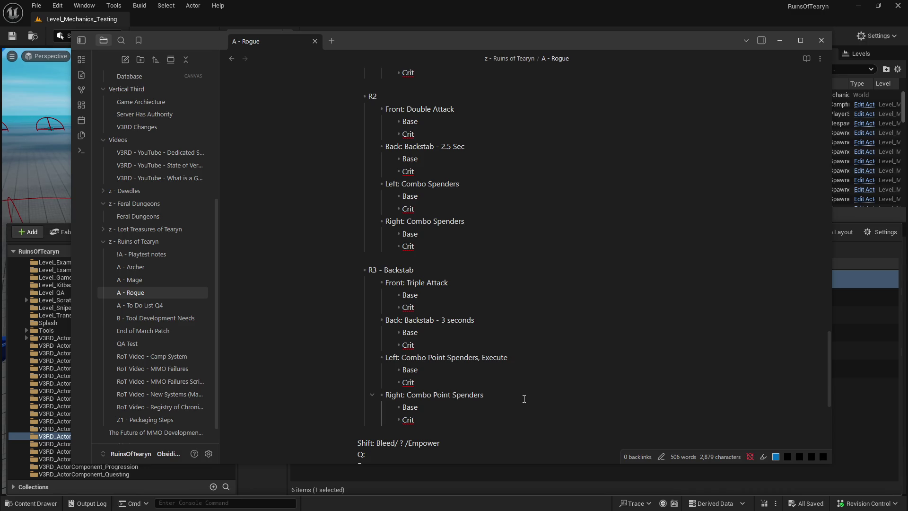
{"action": "type", "text": ", Execute"}
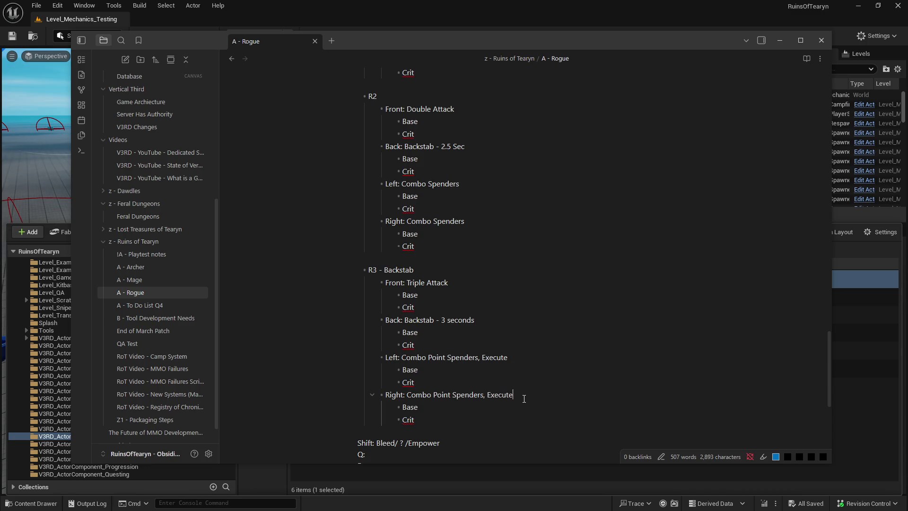
{"action": "left_click", "coordinate": [523, 359]}
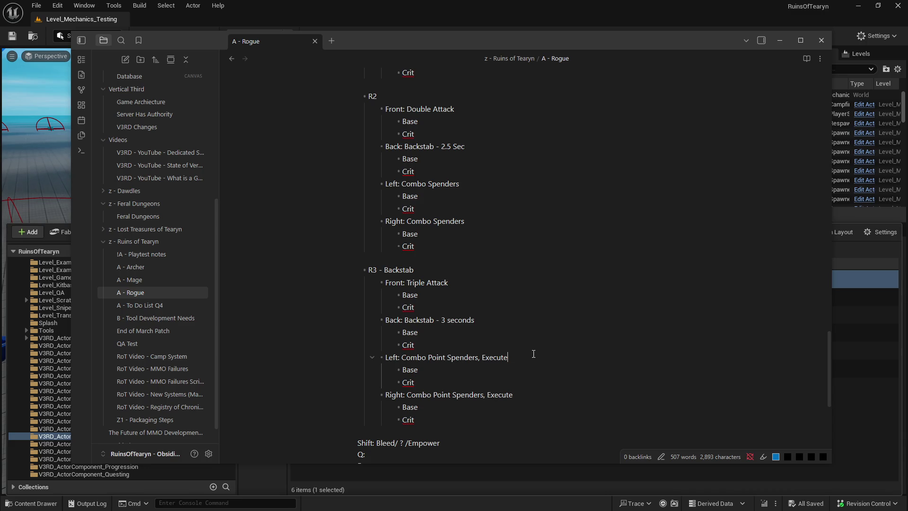
{"action": "left_click", "coordinate": [535, 396]}
Step: Place the cursor on the R3 Left spender line and scroll further down the note
{"action": "left_click", "coordinate": [526, 356]}
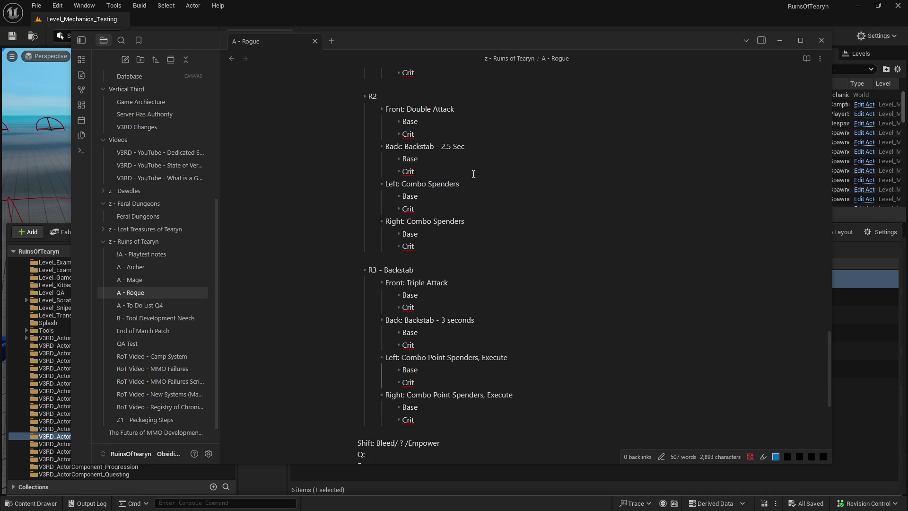
{"action": "scroll", "coordinate": [484, 179], "scroll_direction": "down", "scroll_amount": 2}
{"action": "scroll", "coordinate": [485, 180], "scroll_direction": "up", "scroll_amount": 3}
{"action": "scroll", "coordinate": [487, 180], "scroll_direction": "down", "scroll_amount": 1}
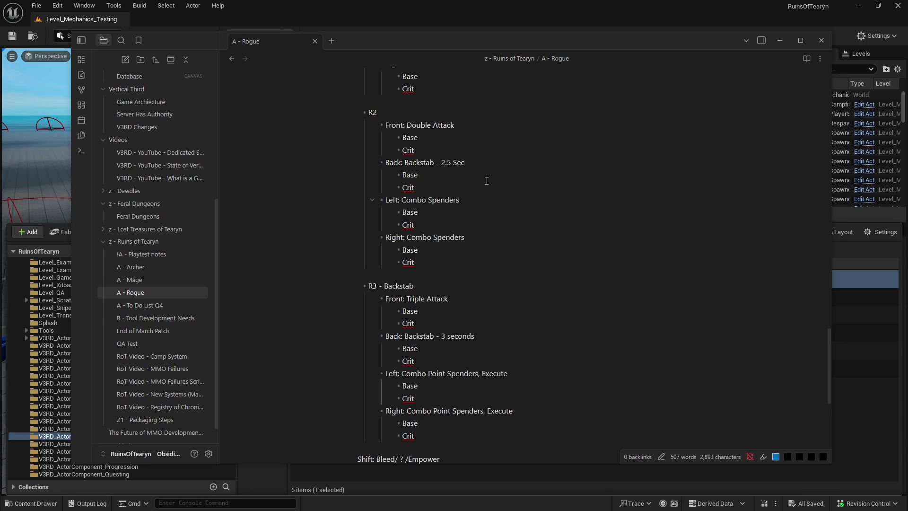
{"action": "scroll", "coordinate": [487, 180], "scroll_direction": "up", "scroll_amount": 8}
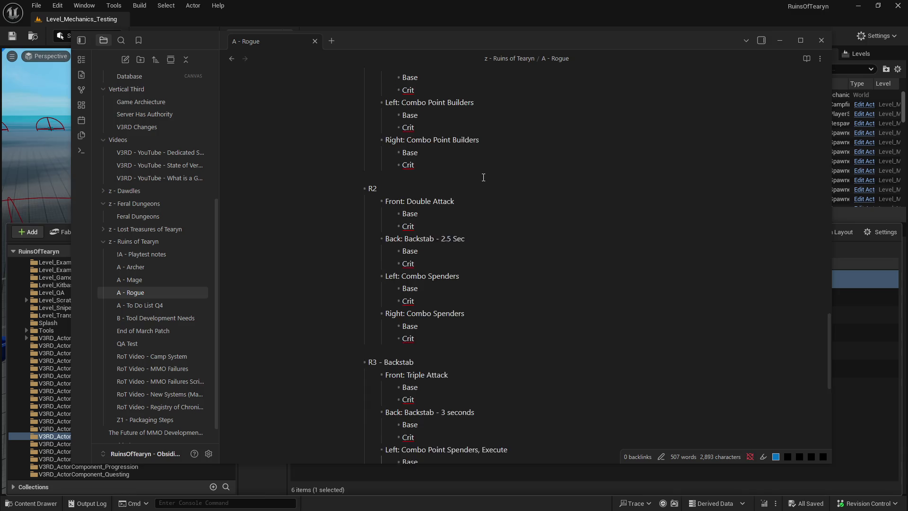
{"action": "scroll", "coordinate": [483, 177], "scroll_direction": "up", "scroll_amount": 5}
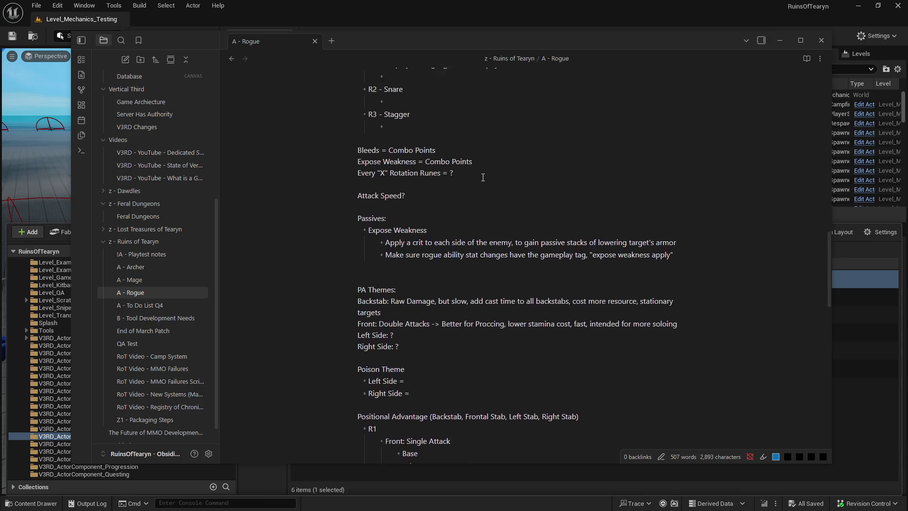
{"action": "scroll", "coordinate": [452, 203], "scroll_direction": "up", "scroll_amount": 7}
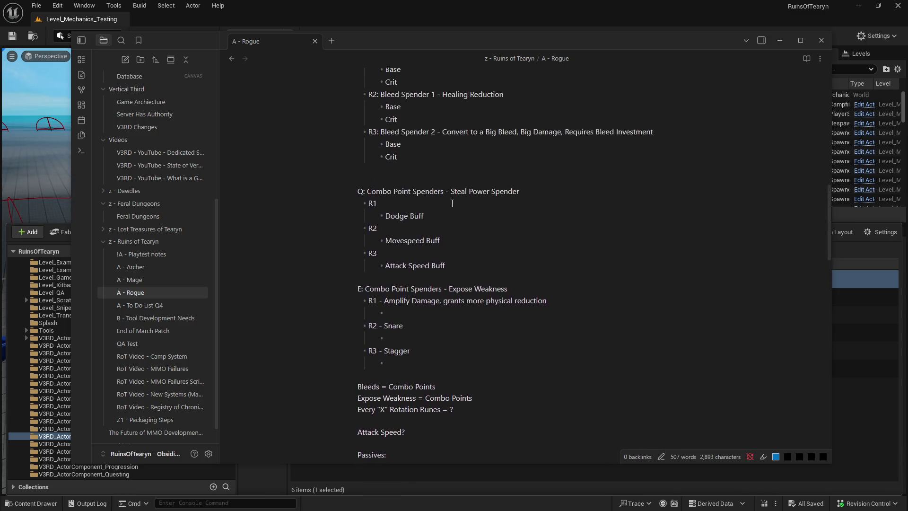
{"action": "scroll", "coordinate": [452, 201], "scroll_direction": "up", "scroll_amount": 2}
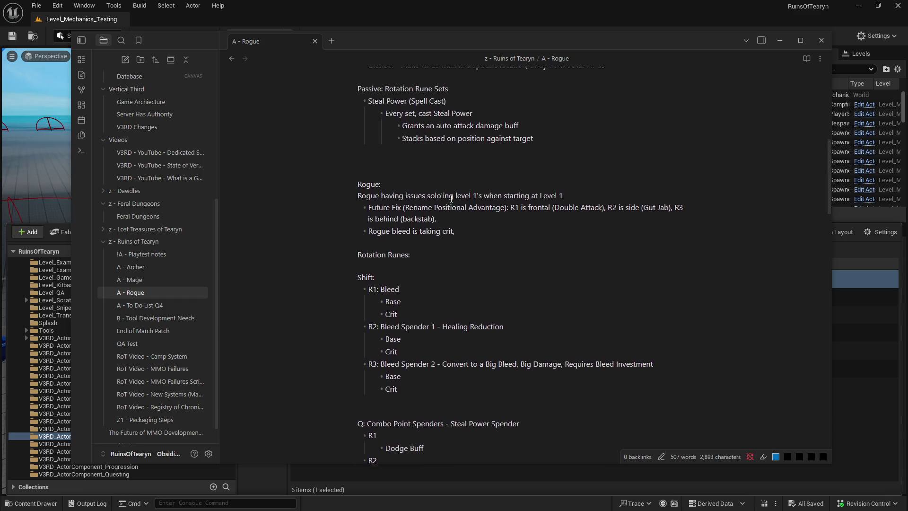
{"action": "scroll", "coordinate": [449, 199], "scroll_direction": "down", "scroll_amount": 8}
{"action": "scroll", "coordinate": [447, 196], "scroll_direction": "down", "scroll_amount": 15}
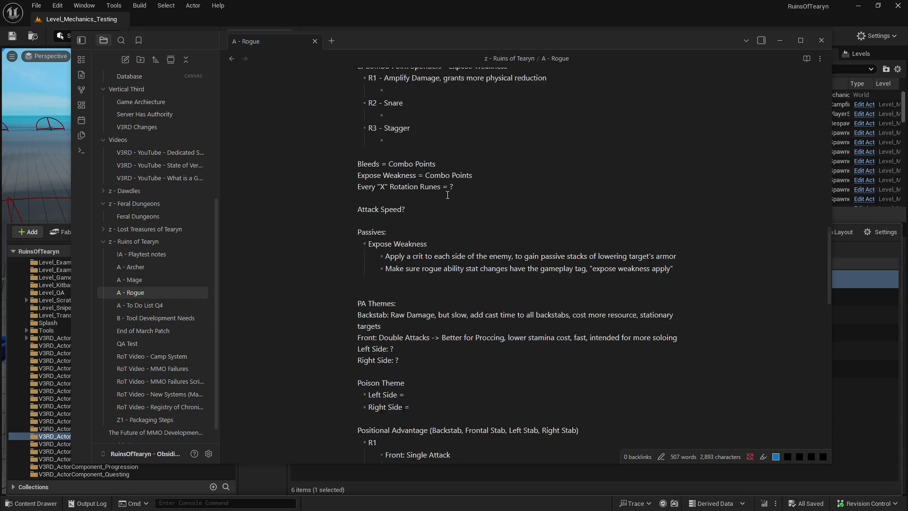
{"action": "scroll", "coordinate": [448, 194], "scroll_direction": "down", "scroll_amount": 3}
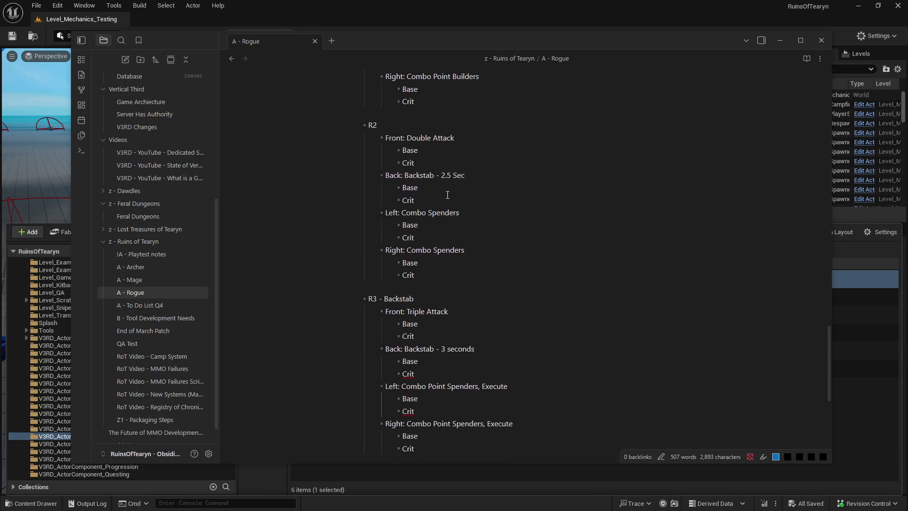
{"action": "scroll", "coordinate": [446, 194], "scroll_direction": "up", "scroll_amount": 1}
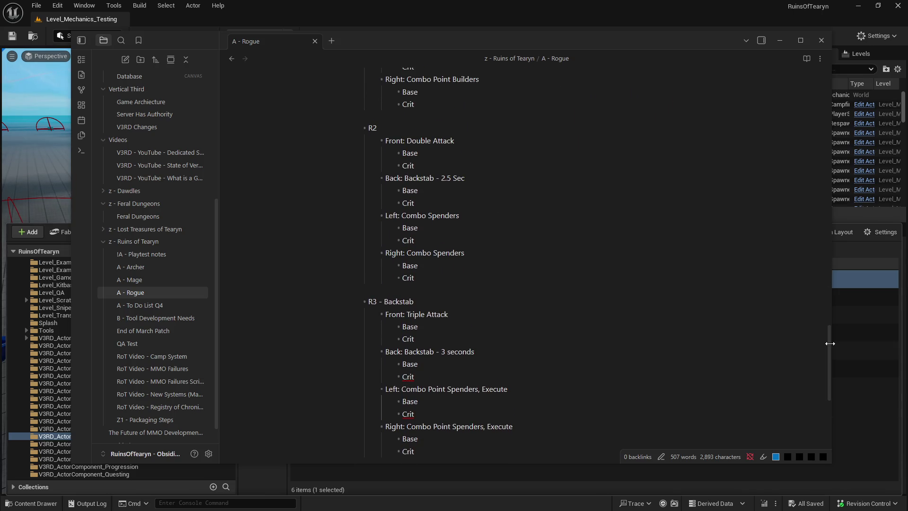
{"action": "scroll", "coordinate": [827, 340], "scroll_direction": "up", "scroll_amount": 1}
{"action": "scroll", "coordinate": [820, 337], "scroll_direction": "down", "scroll_amount": 3}
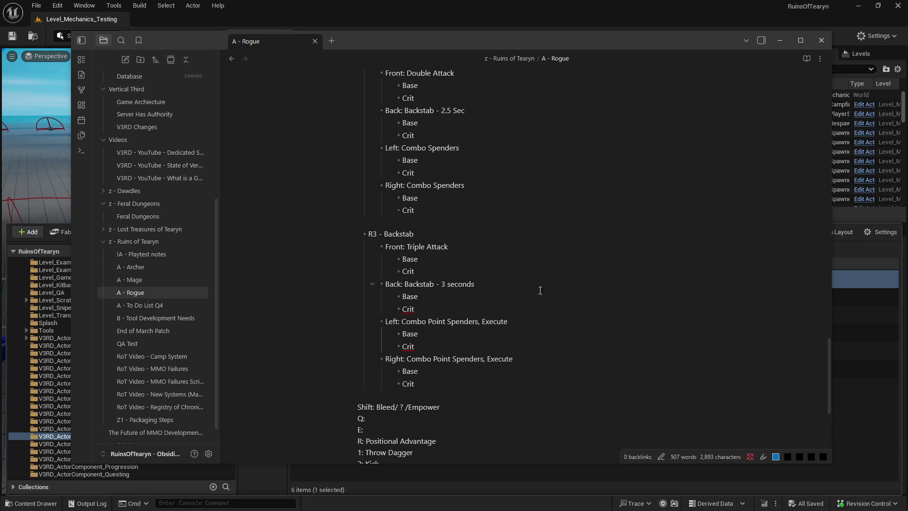
{"action": "double_click", "coordinate": [489, 322]}
Step: Replace R3's Execute entries with 'Increase Bleed Damage Buff' (Left) and 'Increase Backstab Damage Buff' (Right)
{"action": "type", "text": "Increase Ble"}
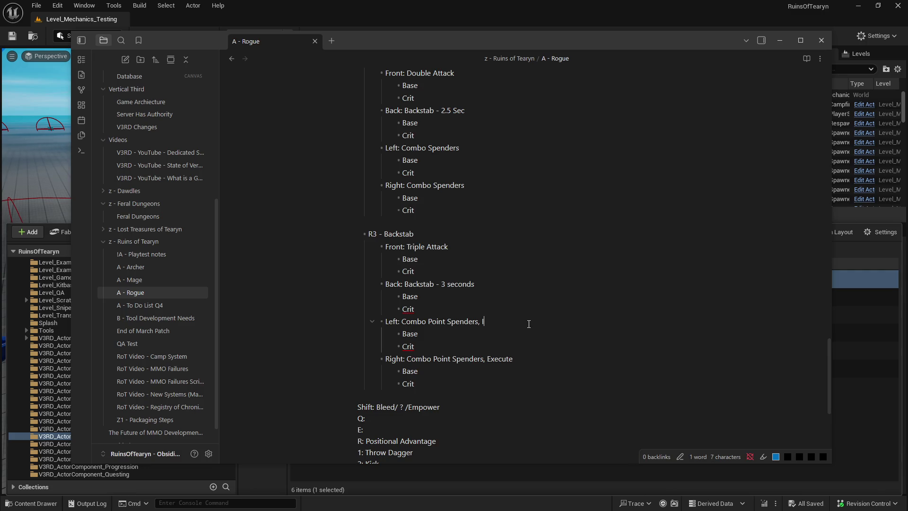
{"action": "type", "text": "ed Damage"}
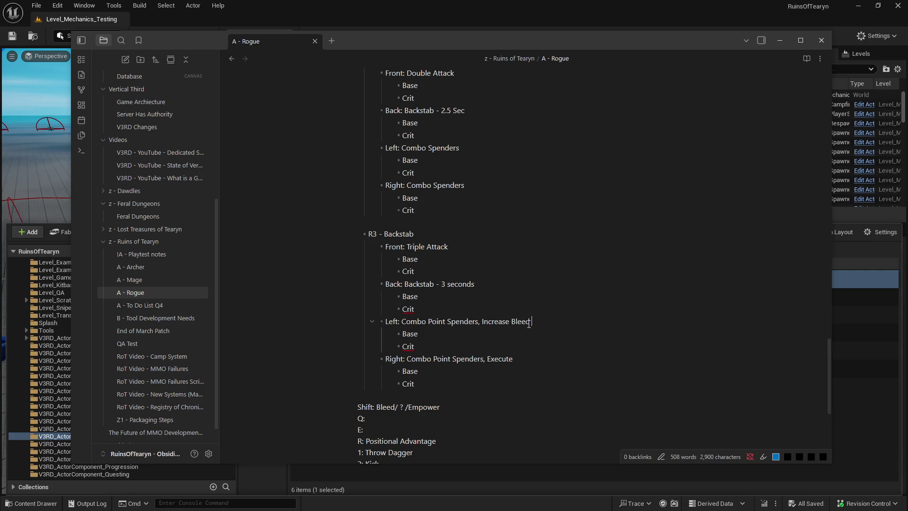
{"action": "double_click", "coordinate": [498, 360]}
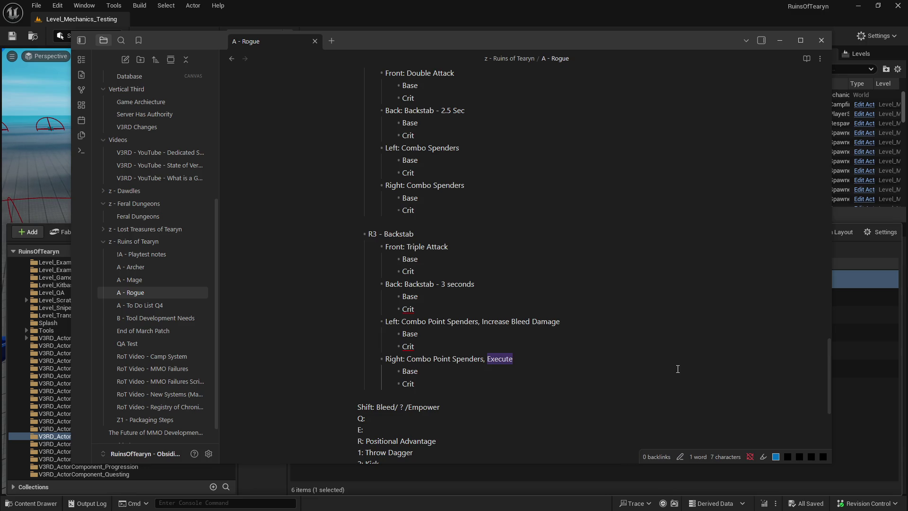
{"action": "key", "text": "BackSpace"}
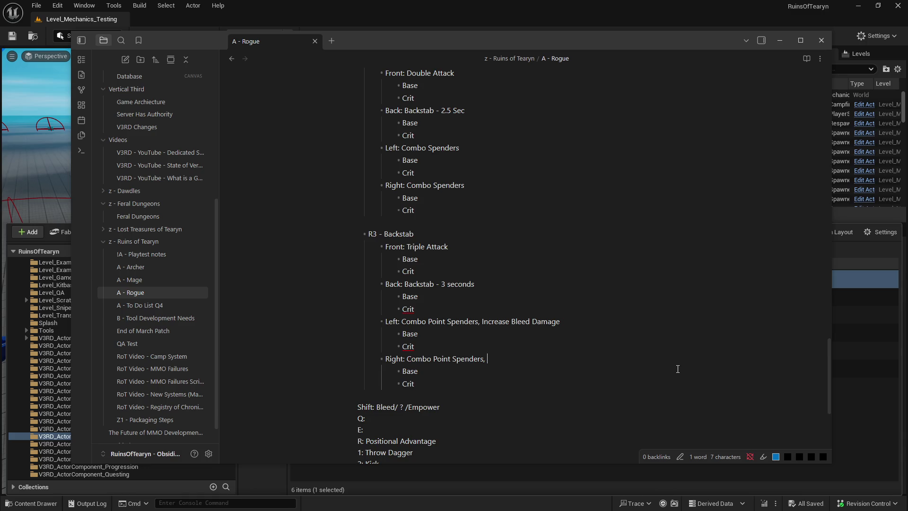
{"action": "type", "text": "Increase Back"}
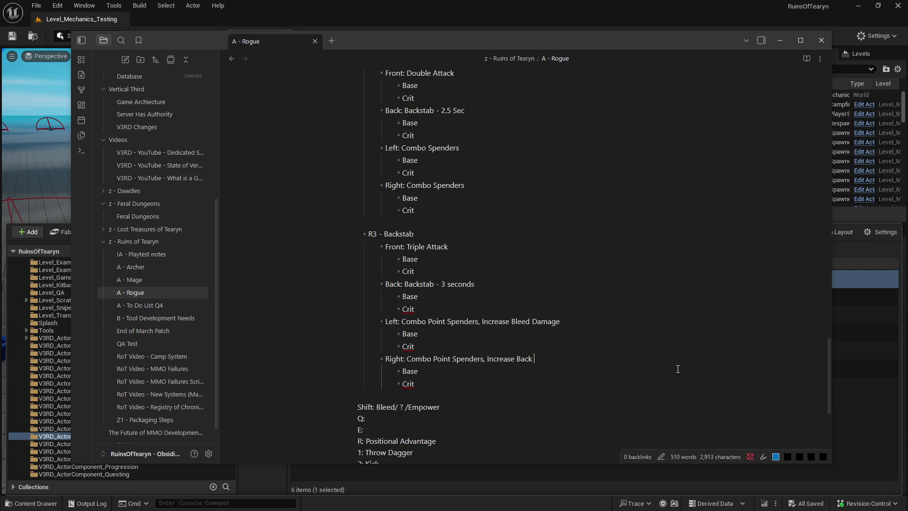
{"action": "key", "text": "BackSpace"}
{"action": "type", "text": "stab Damage"}
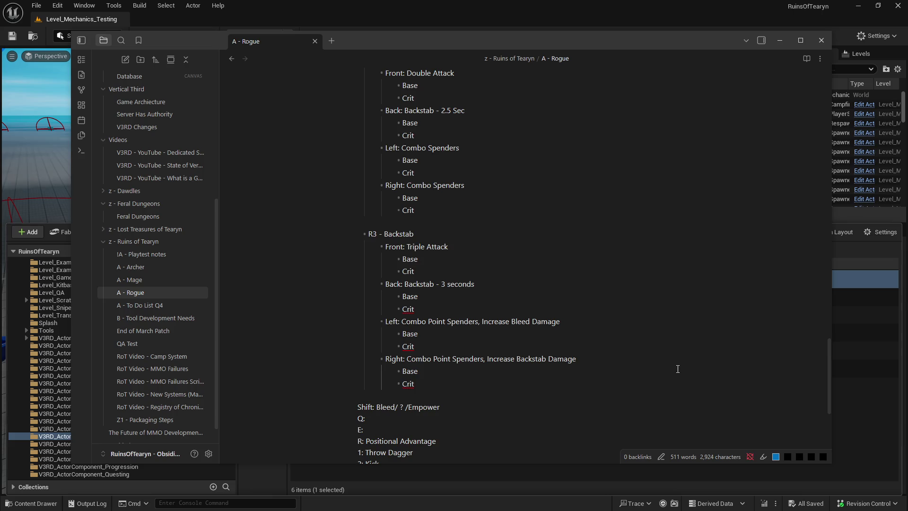
{"action": "type", "text": " Buff"}
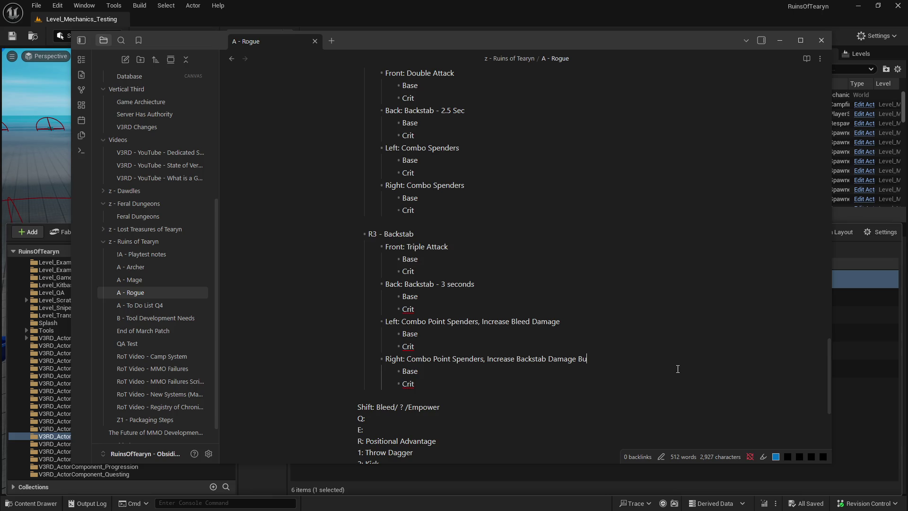
{"action": "left_click", "coordinate": [595, 322]}
{"action": "type", "text": "Buff"}
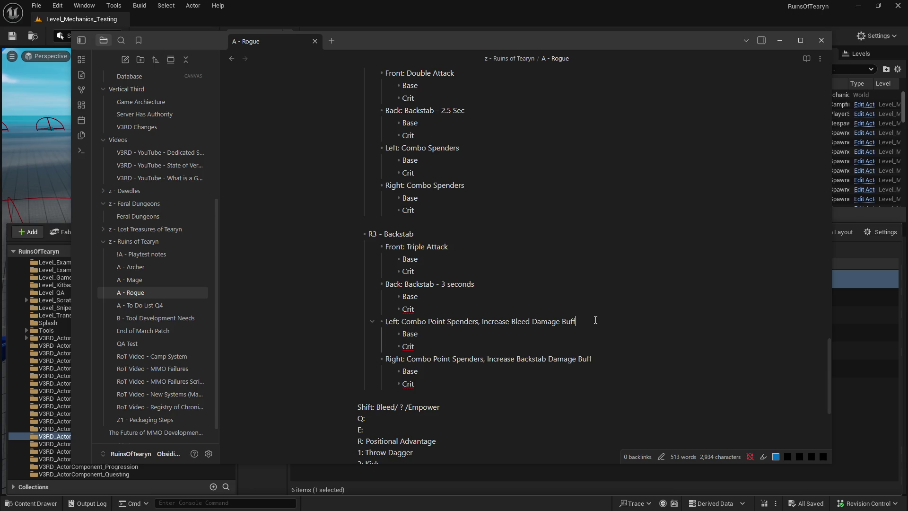
Step: Rewrite the R3 Left line's 'Increase Bleed Damage Buff' as 'Empower Bleed Buff'
{"action": "left_click", "coordinate": [595, 320]}
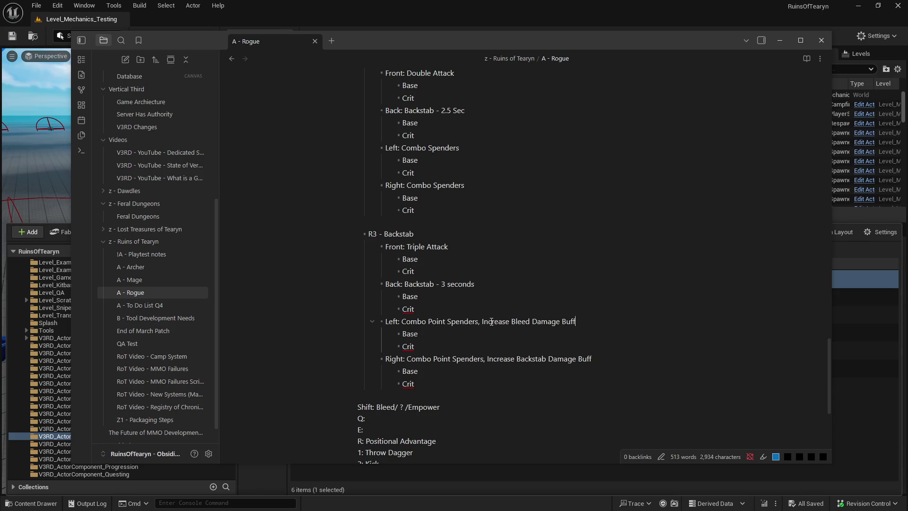
{"action": "left_click_drag", "start_coordinate": [483, 321], "coordinate": [509, 321]}
{"action": "type", "text": "Em"}
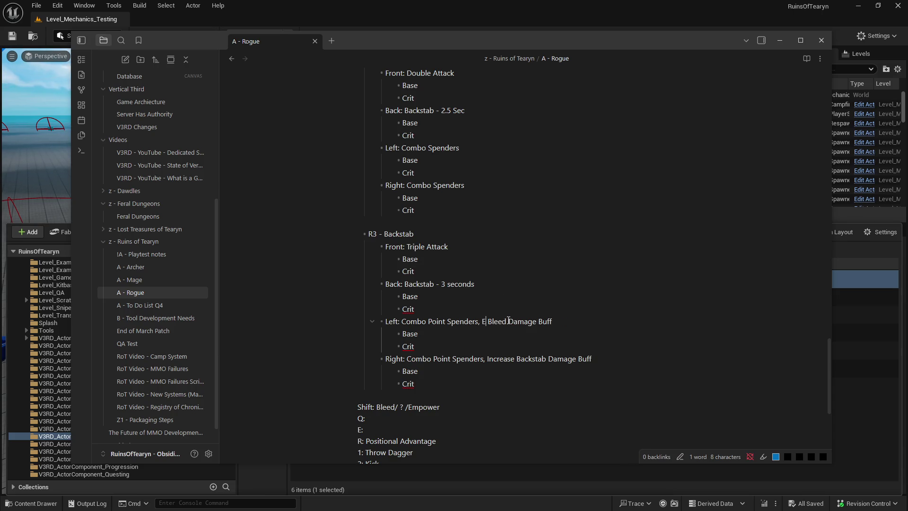
{"action": "type", "text": "power Bleed"}
{"action": "key", "text": "Delete"}
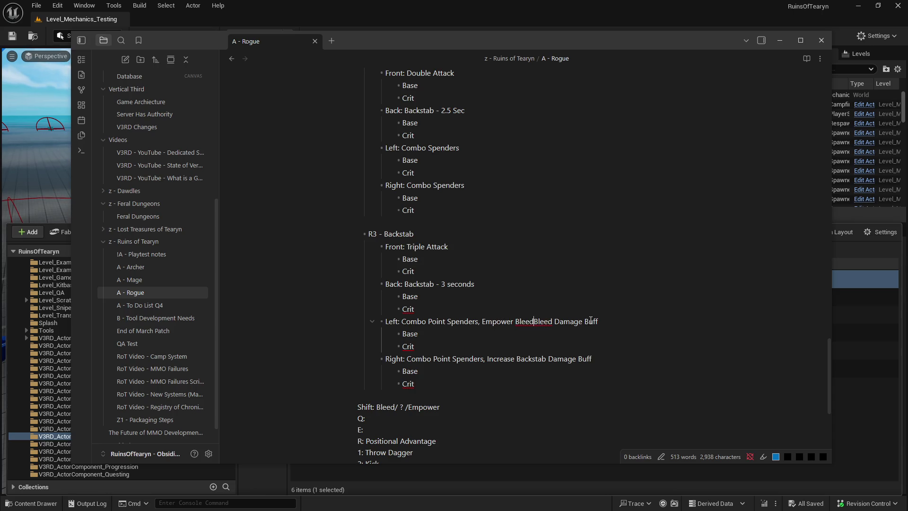
{"action": "key", "text": "ctrl+shift+Right"}
{"action": "key", "text": "ctrl+shift+Right"}
{"action": "key", "text": "BackSpace"}
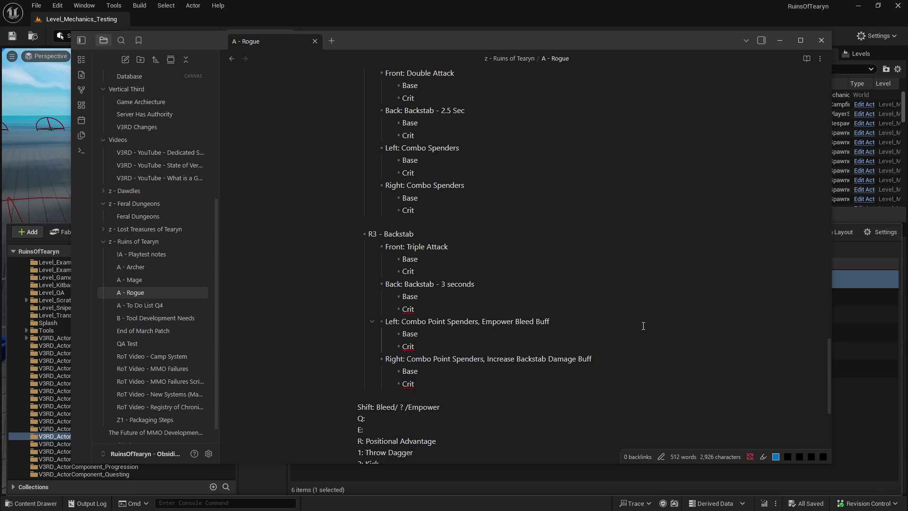
Step: Change the R3 Right line from 'Increase Backstab Damage' to 'Empower Backstab Buff'
{"action": "left_click", "coordinate": [487, 359]}
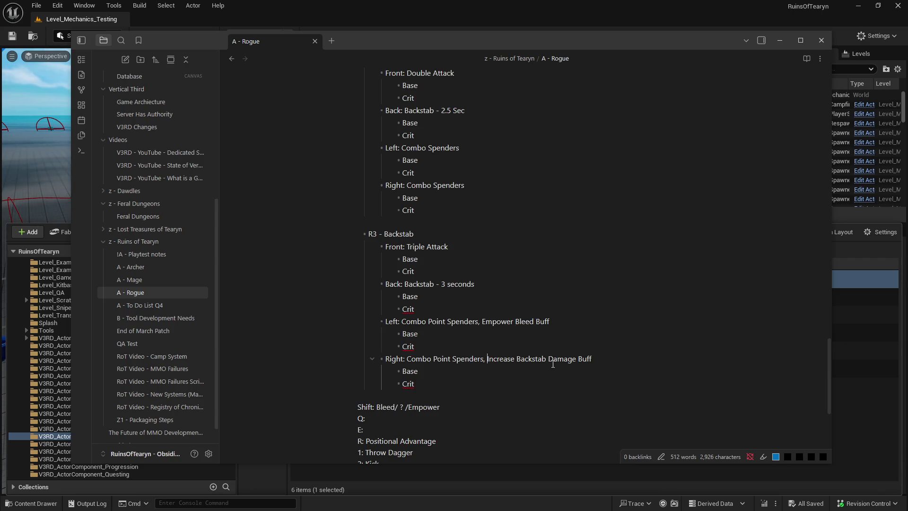
{"action": "left_click", "coordinate": [576, 358], "text": "shift"}
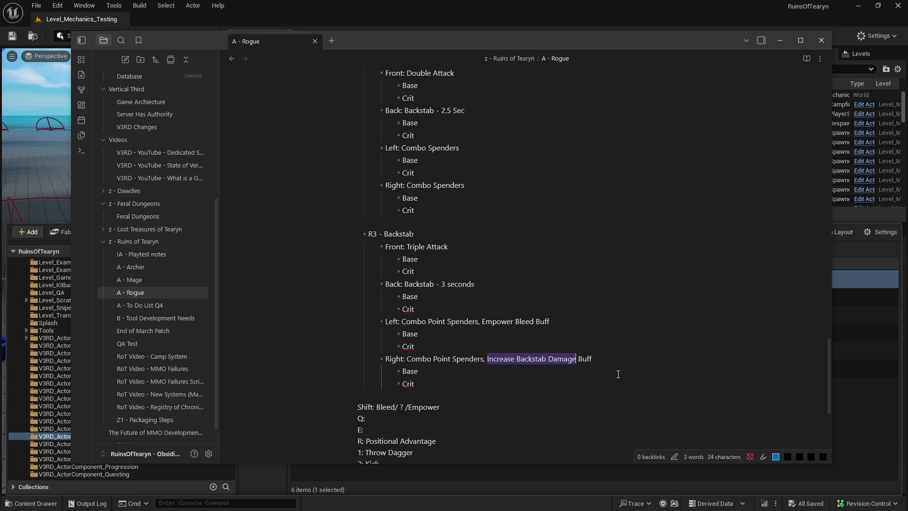
{"action": "type", "text": "Empower BackStab"}
{"action": "key", "text": "BackSpace"}
{"action": "key", "text": "BackSpace"}
{"action": "key", "text": "BackSpace"}
{"action": "type", "text": "stab"}
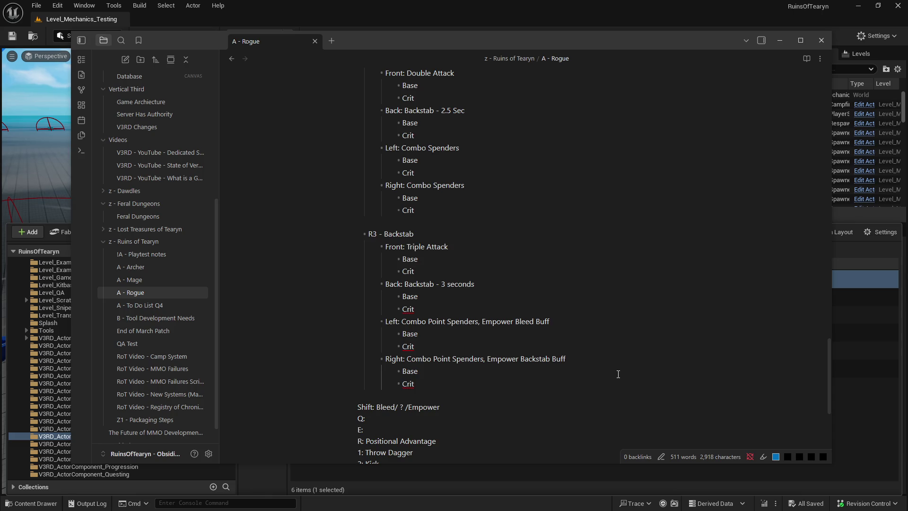
{"action": "left_click", "coordinate": [569, 327]}
Step: Add 'Duration' to the R3 Left line and 'Ammo/Stack based' to the Right line
{"action": "type", "text": "Duration"}
{"action": "left_click", "coordinate": [580, 358]}
{"action": "type", "text": ","}
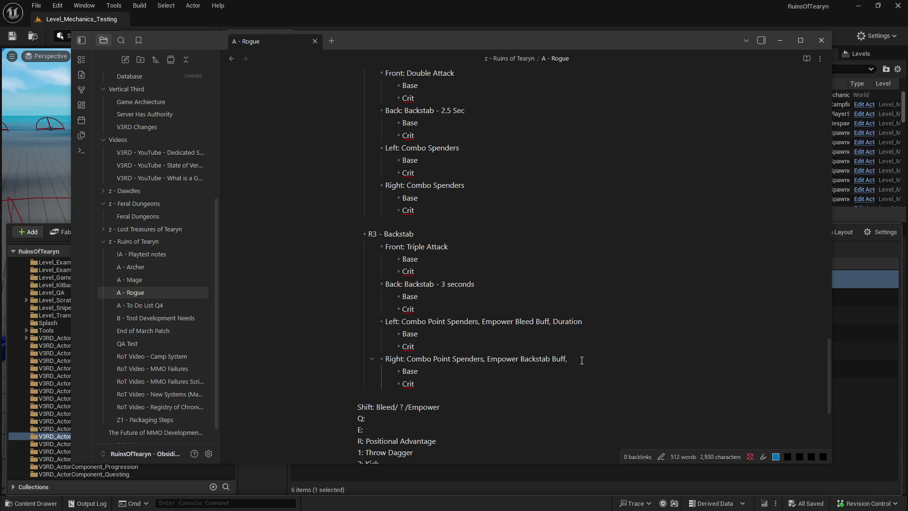
{"action": "type", "text": "Am"}
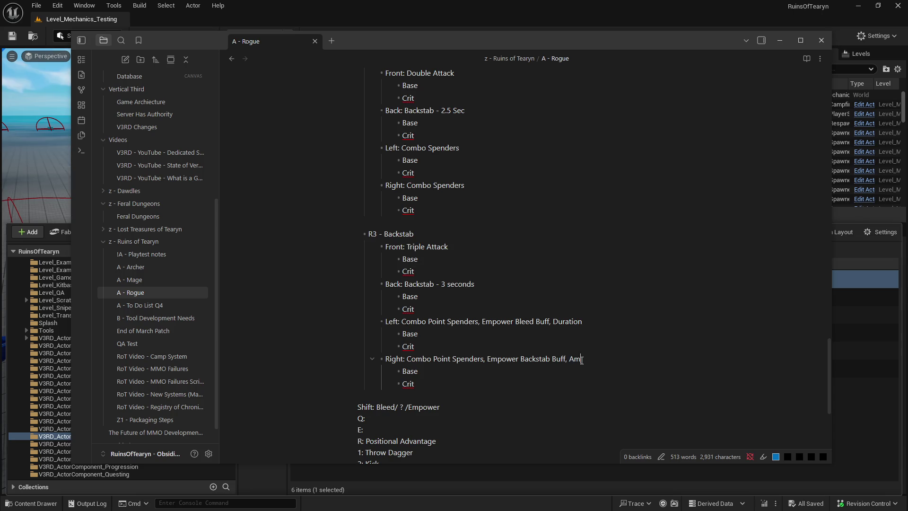
{"action": "type", "text": "mo/Stack based"}
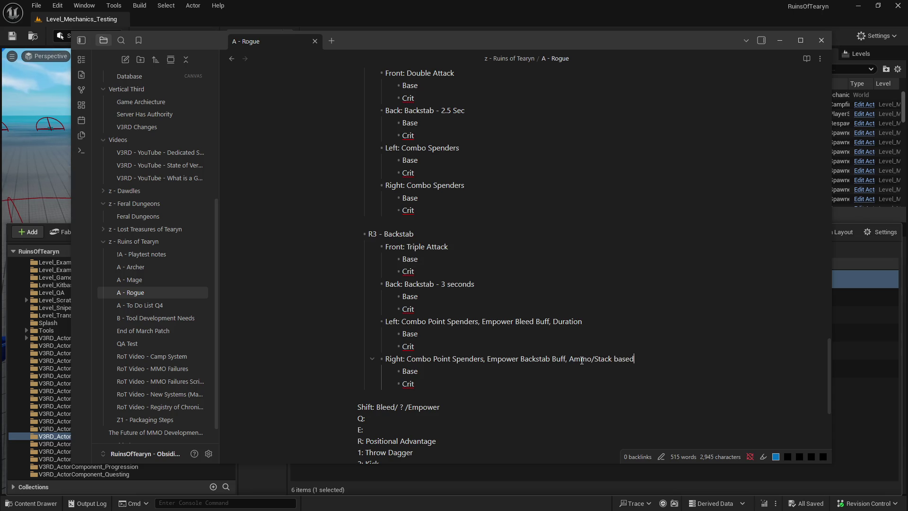
{"action": "left_click", "coordinate": [615, 330]}
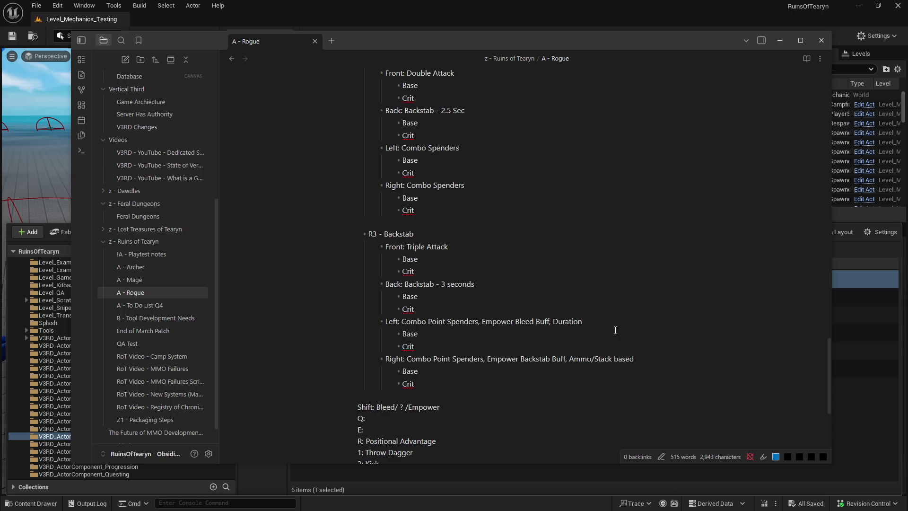
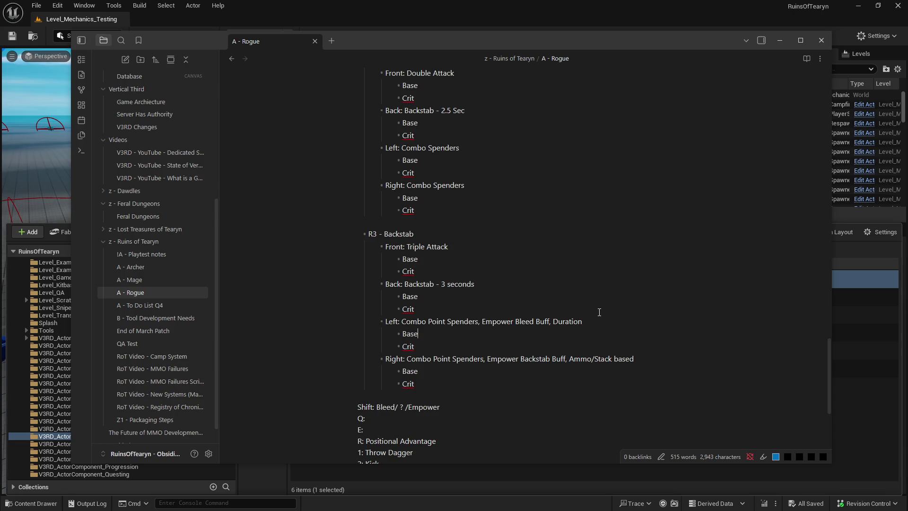
Step: Scroll up to Shift R2 and select the 'Healing Reduction' wording to edit it
{"action": "scroll", "coordinate": [600, 312], "scroll_direction": "up", "scroll_amount": 10}
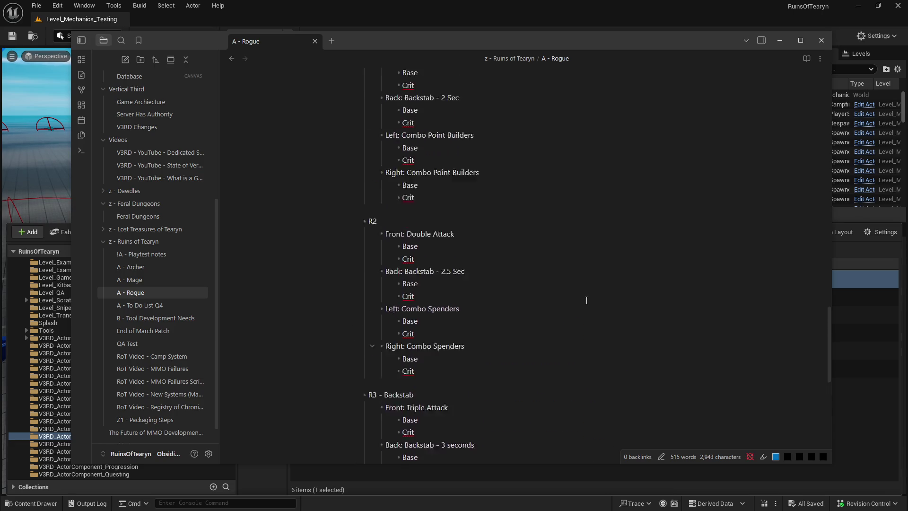
{"action": "scroll", "coordinate": [581, 299], "scroll_direction": "down", "scroll_amount": 3}
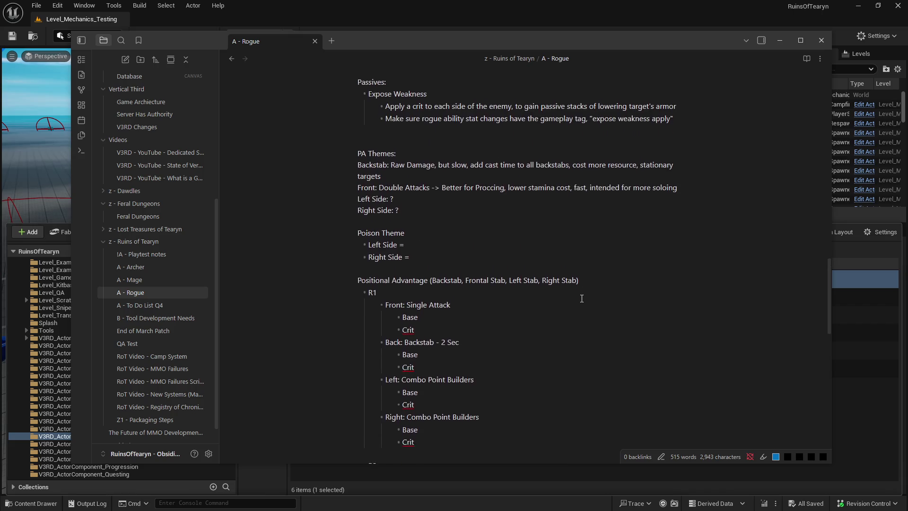
{"action": "scroll", "coordinate": [577, 297], "scroll_direction": "up", "scroll_amount": 5}
{"action": "scroll", "coordinate": [577, 297], "scroll_direction": "up", "scroll_amount": 5}
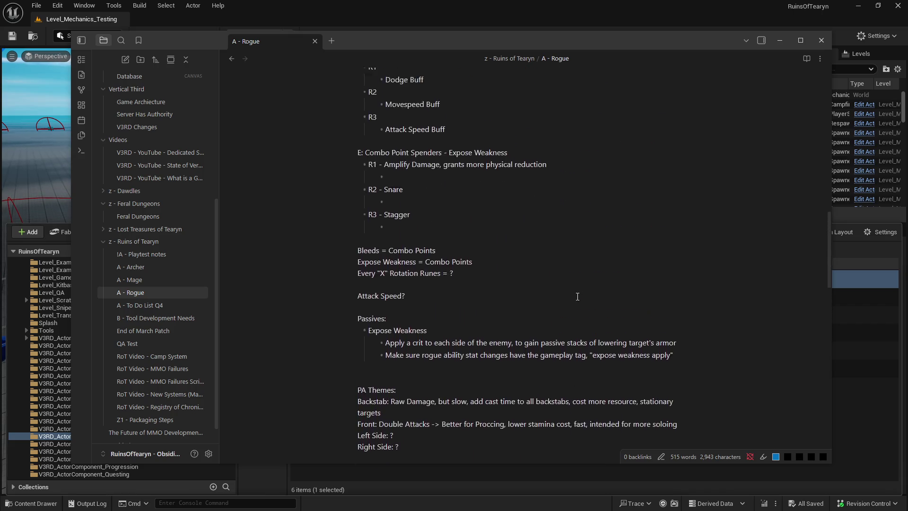
{"action": "scroll", "coordinate": [578, 296], "scroll_direction": "up", "scroll_amount": 3}
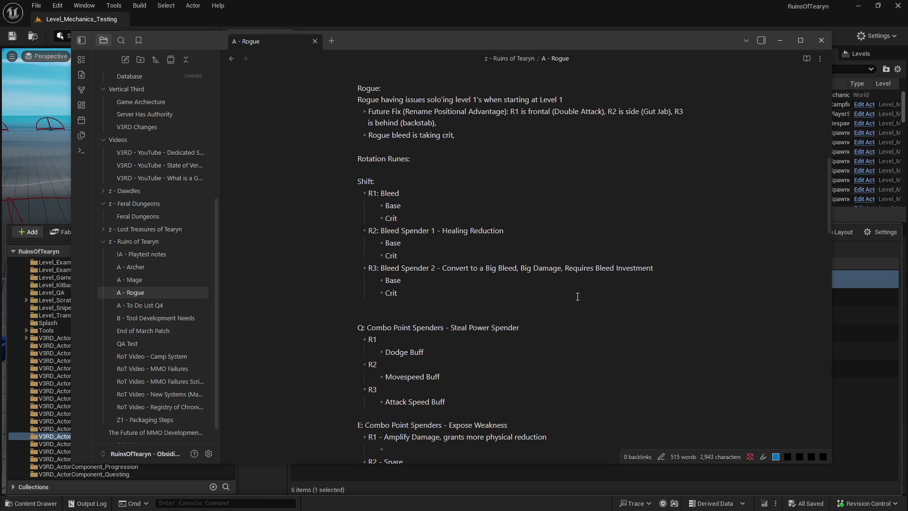
{"action": "left_click_drag", "start_coordinate": [442, 232], "coordinate": [502, 232]}
Step: Scroll back down through the Rogue note to the R3 - Backstab entries
{"action": "scroll", "coordinate": [506, 265], "scroll_direction": "down", "scroll_amount": 13}
{"action": "scroll", "coordinate": [502, 271], "scroll_direction": "down", "scroll_amount": 7}
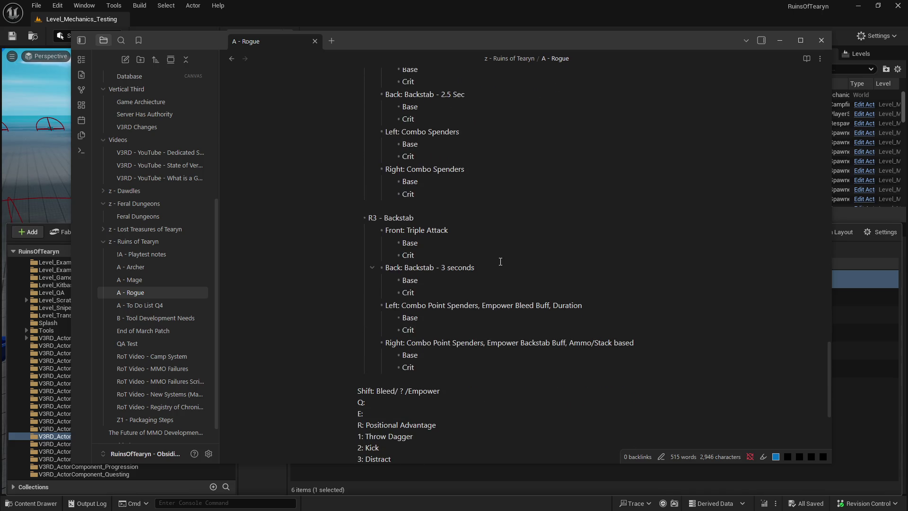
{"action": "scroll", "coordinate": [501, 262], "scroll_direction": "down", "scroll_amount": 3}
{"action": "scroll", "coordinate": [500, 261], "scroll_direction": "up", "scroll_amount": 4}
{"action": "scroll", "coordinate": [501, 262], "scroll_direction": "up", "scroll_amount": 3}
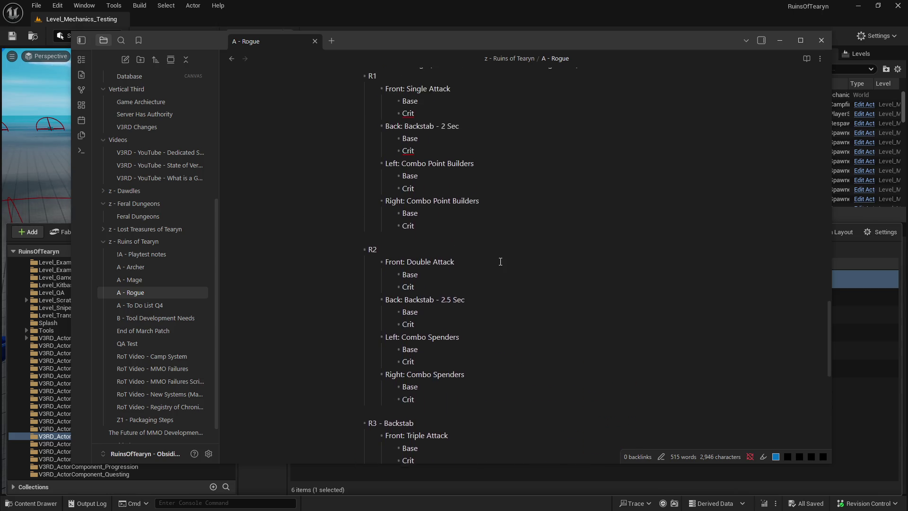
{"action": "scroll", "coordinate": [501, 262], "scroll_direction": "up", "scroll_amount": 1}
{"action": "scroll", "coordinate": [500, 262], "scroll_direction": "down", "scroll_amount": 2}
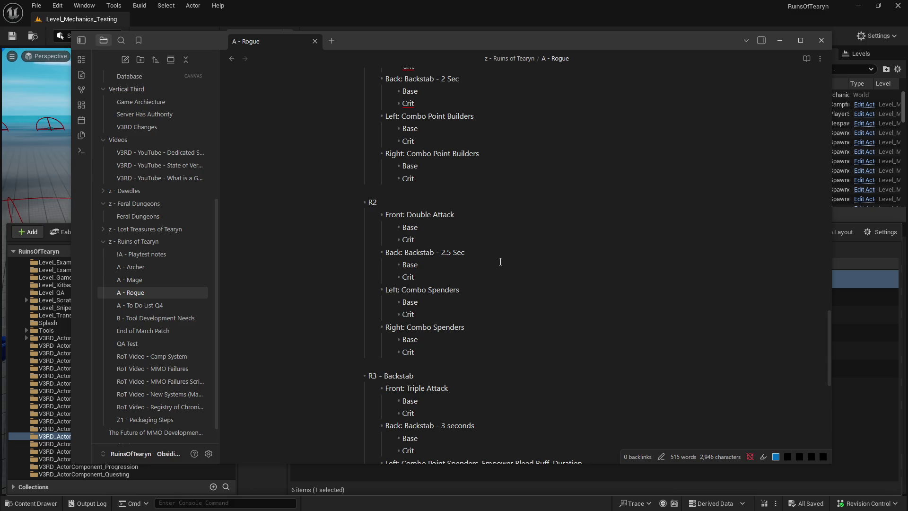
{"action": "scroll", "coordinate": [501, 261], "scroll_direction": "down", "scroll_amount": 4}
{"action": "scroll", "coordinate": [501, 261], "scroll_direction": "up", "scroll_amount": 2}
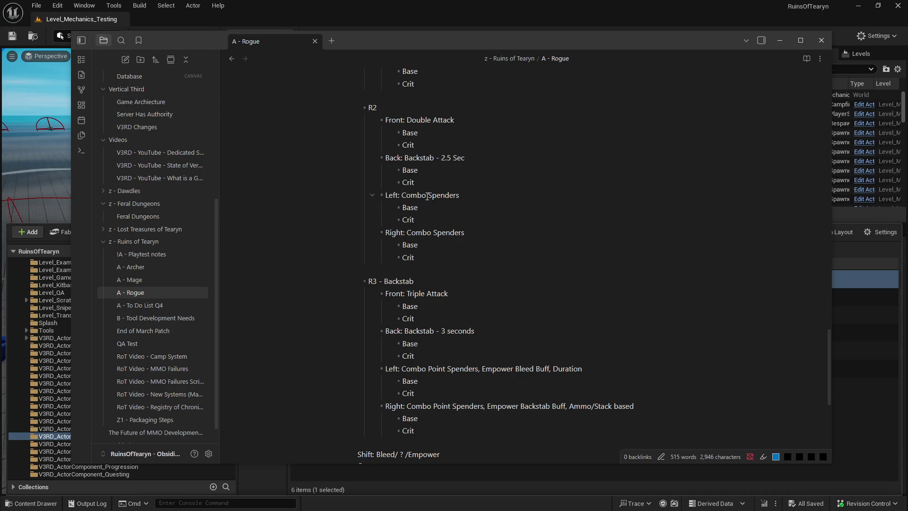
{"action": "scroll", "coordinate": [427, 196], "scroll_direction": "up", "scroll_amount": 2}
{"action": "scroll", "coordinate": [427, 195], "scroll_direction": "up", "scroll_amount": 5}
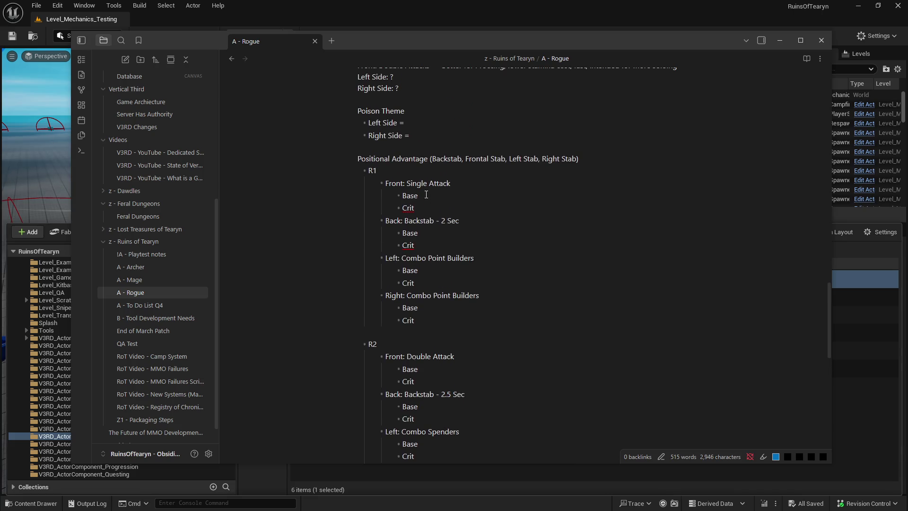
{"action": "scroll", "coordinate": [427, 194], "scroll_direction": "up", "scroll_amount": 5}
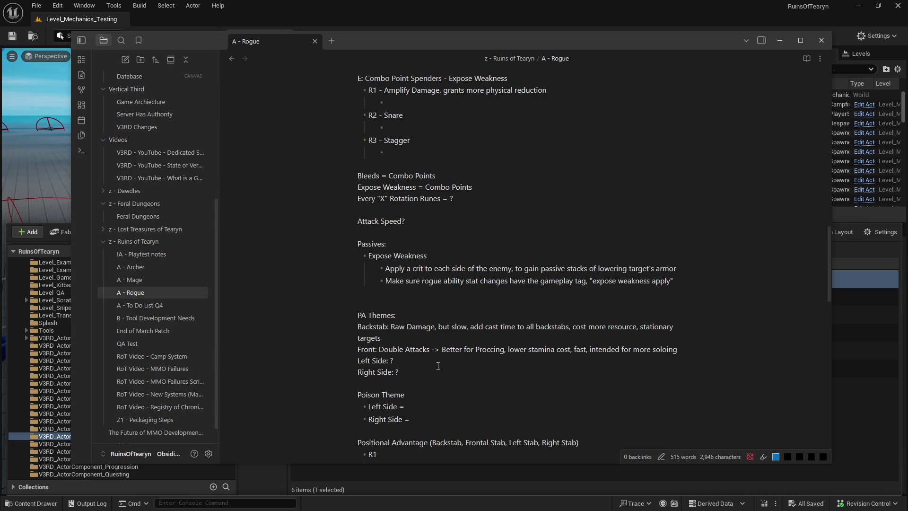
{"action": "scroll", "coordinate": [446, 381], "scroll_direction": "down", "scroll_amount": 8}
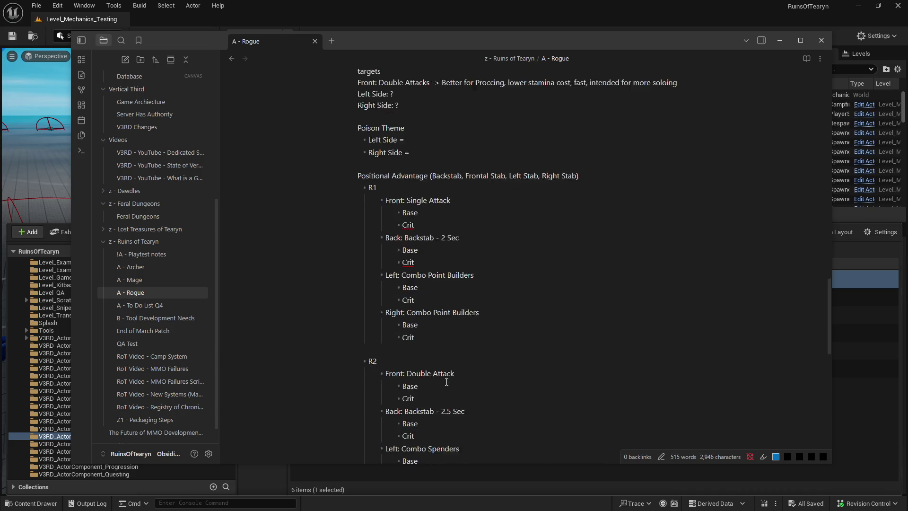
{"action": "scroll", "coordinate": [447, 381], "scroll_direction": "down", "scroll_amount": 6}
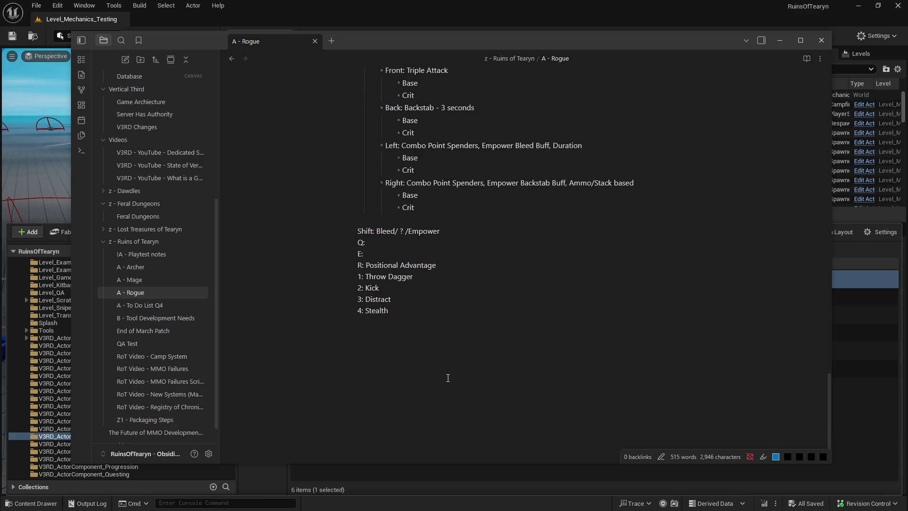
{"action": "scroll", "coordinate": [448, 378], "scroll_direction": "up", "scroll_amount": 3}
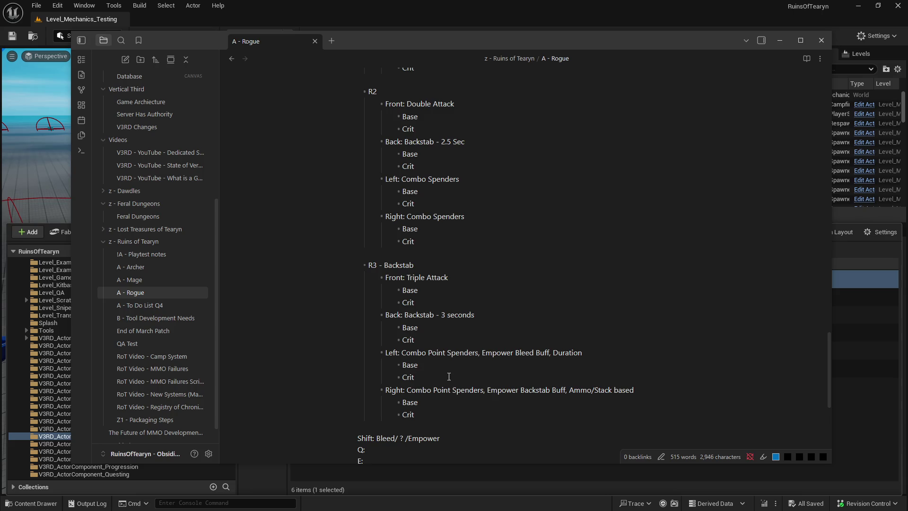
{"action": "scroll", "coordinate": [448, 376], "scroll_direction": "up", "scroll_amount": 1}
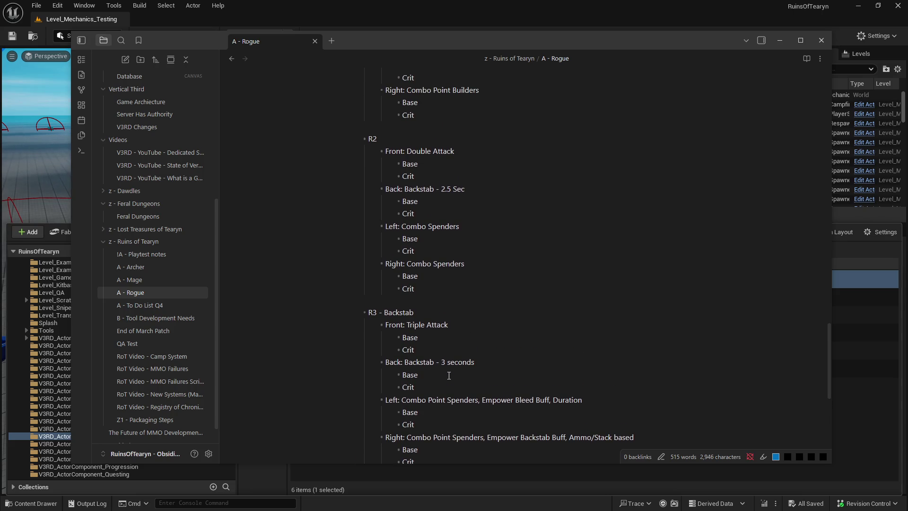
{"action": "scroll", "coordinate": [449, 376], "scroll_direction": "down", "scroll_amount": 1}
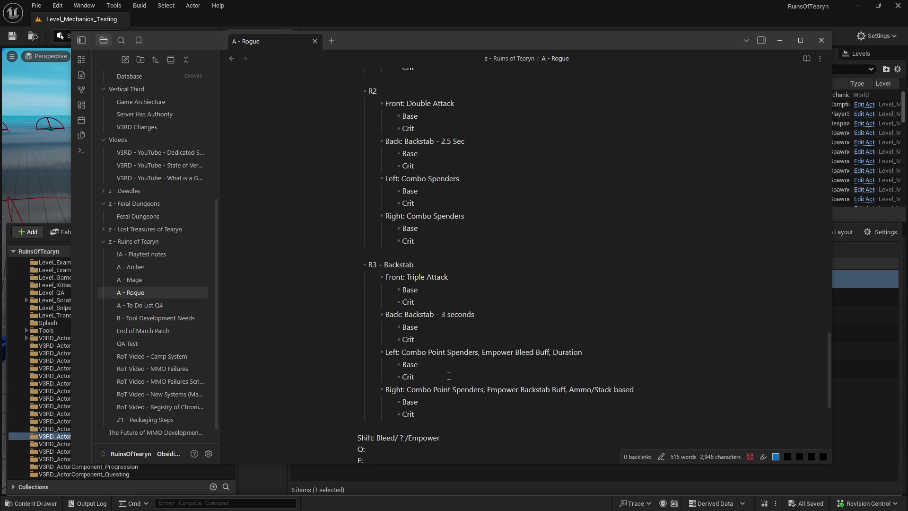
{"action": "scroll", "coordinate": [449, 376], "scroll_direction": "down", "scroll_amount": 1}
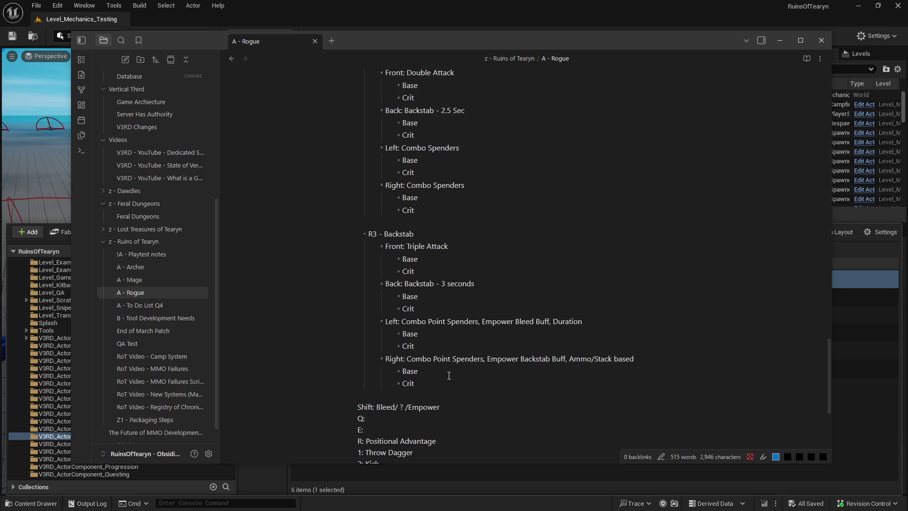
{"action": "scroll", "coordinate": [448, 376], "scroll_direction": "up", "scroll_amount": 6}
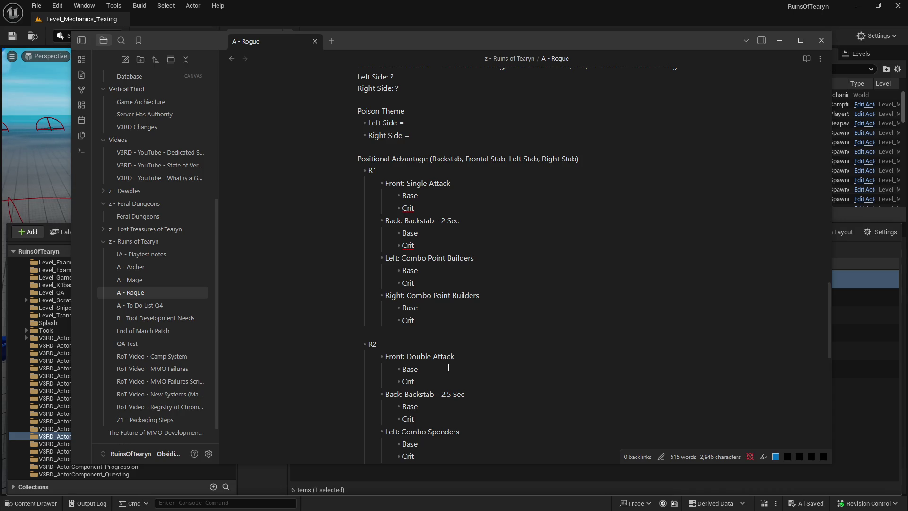
{"action": "scroll", "coordinate": [448, 367], "scroll_direction": "down", "scroll_amount": 2}
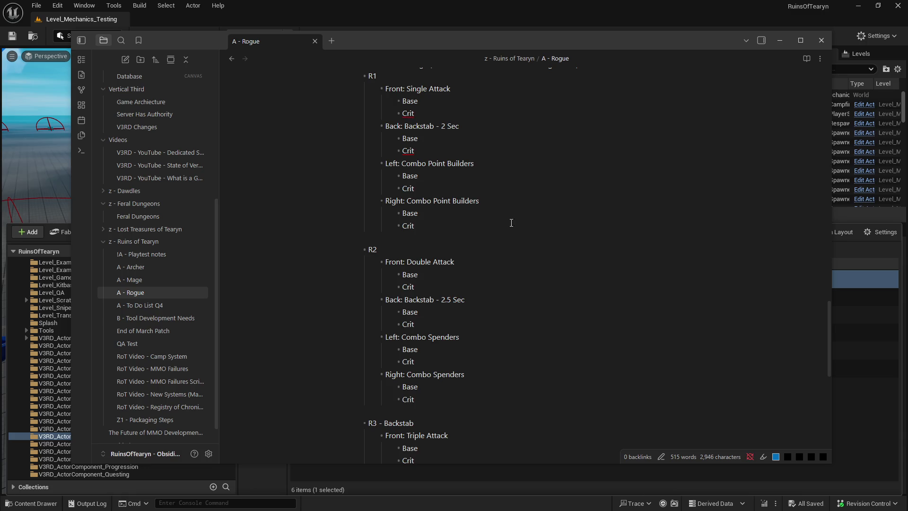
{"action": "left_click", "coordinate": [435, 165]}
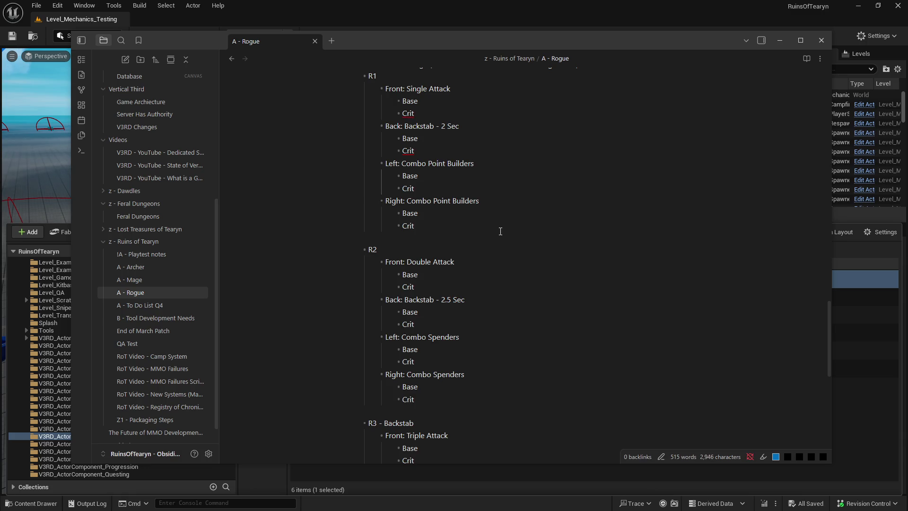
{"action": "left_click", "coordinate": [488, 240]}
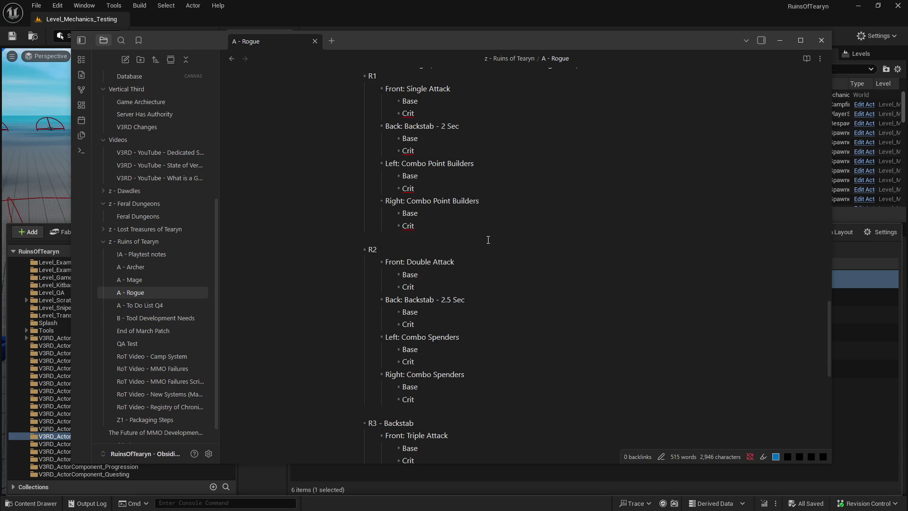
{"action": "scroll", "coordinate": [490, 236], "scroll_direction": "down", "scroll_amount": 3}
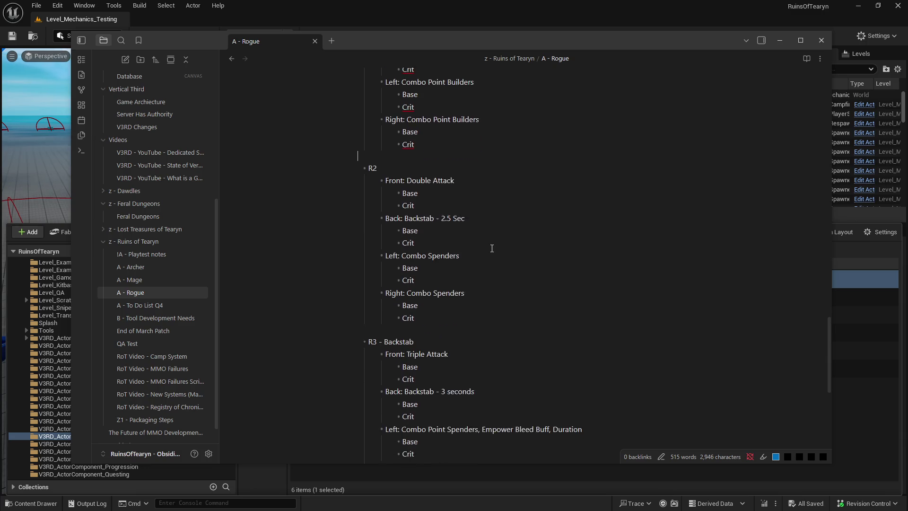
Step: Add the line 'Rotation Set Triggers for Right/Left Side?' above the Shift: Bleed/ ? /Empower list
{"action": "scroll", "coordinate": [496, 265], "scroll_direction": "down", "scroll_amount": 1}
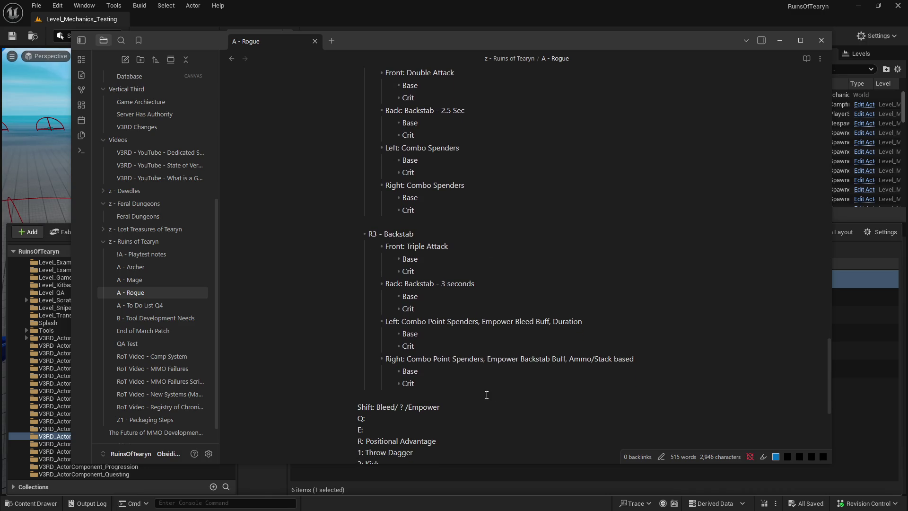
{"action": "key", "text": "Return"}
{"action": "key", "text": "Return"}
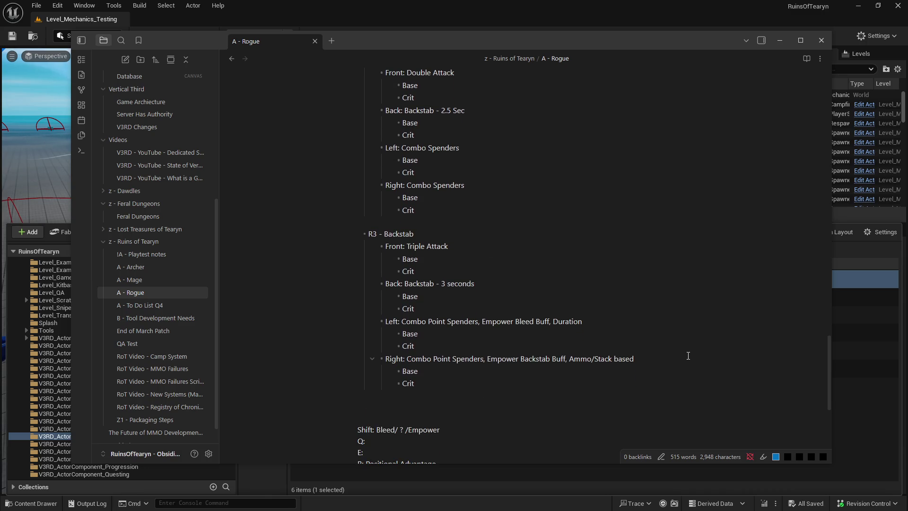
{"action": "type", "text": "Rotation Set Trig"}
{"action": "type", "text": "ger"}
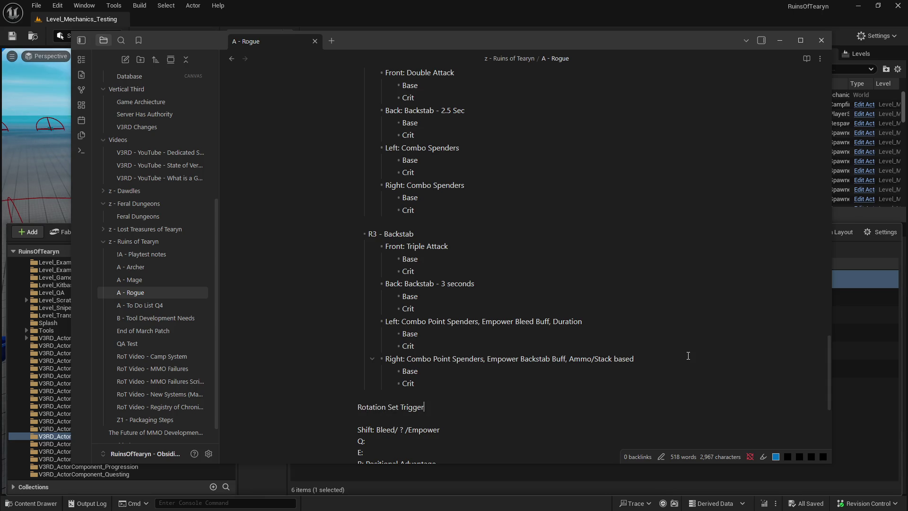
{"action": "type", "text": "s for Right/Left Side?"}
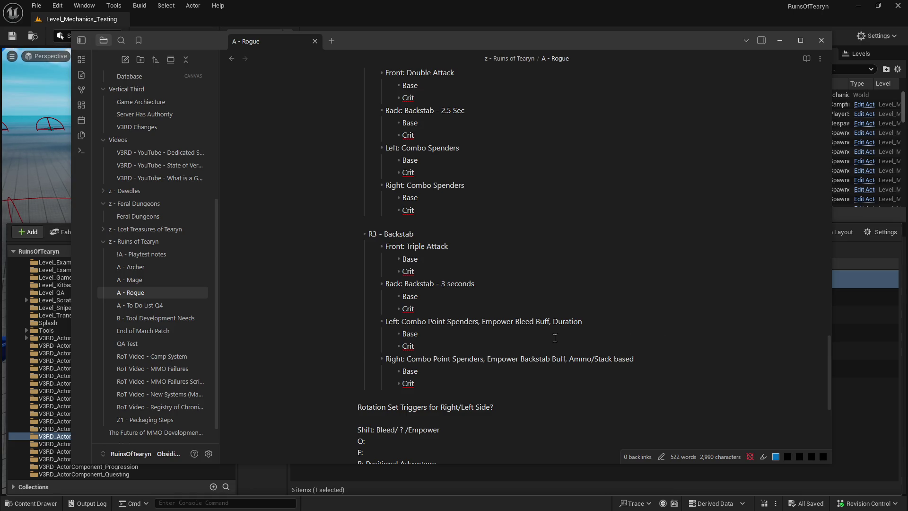
Step: Move 'Empower Bleed Buff, Duration' from the R3 Left line to below Rotation Set Triggers
{"action": "left_click", "coordinate": [482, 321]}
{"action": "left_click_drag", "start_coordinate": [482, 322], "coordinate": [592, 315]}
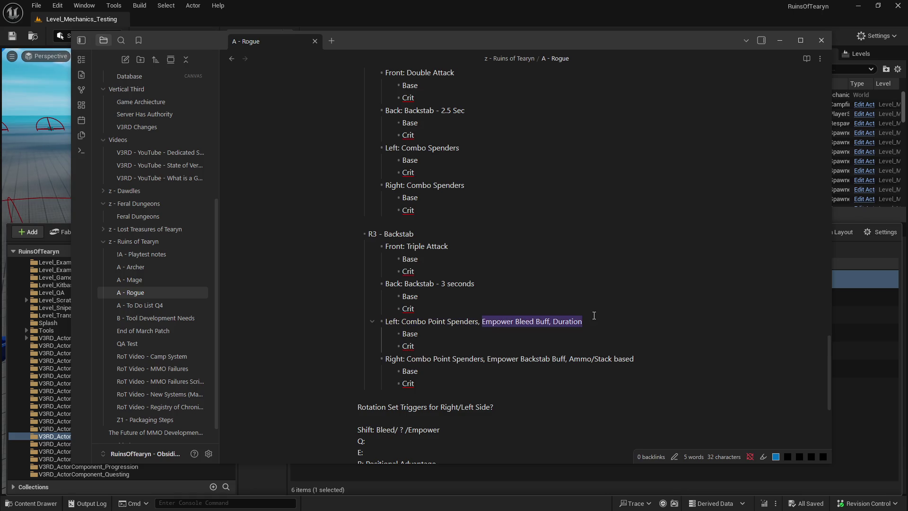
{"action": "key", "text": "ctrl+x"}
{"action": "left_click", "coordinate": [530, 406]}
{"action": "key", "text": "Return"}
{"action": "key", "text": "ctrl+v"}
Step: Move the Empower Backstab Buff text from the Right line beneath the Bleed buff line
{"action": "left_click_drag", "start_coordinate": [487, 359], "coordinate": [634, 358]}
{"action": "key", "text": "ctrl+x"}
{"action": "key", "text": "Return"}
{"action": "key", "text": "ctrl+v"}
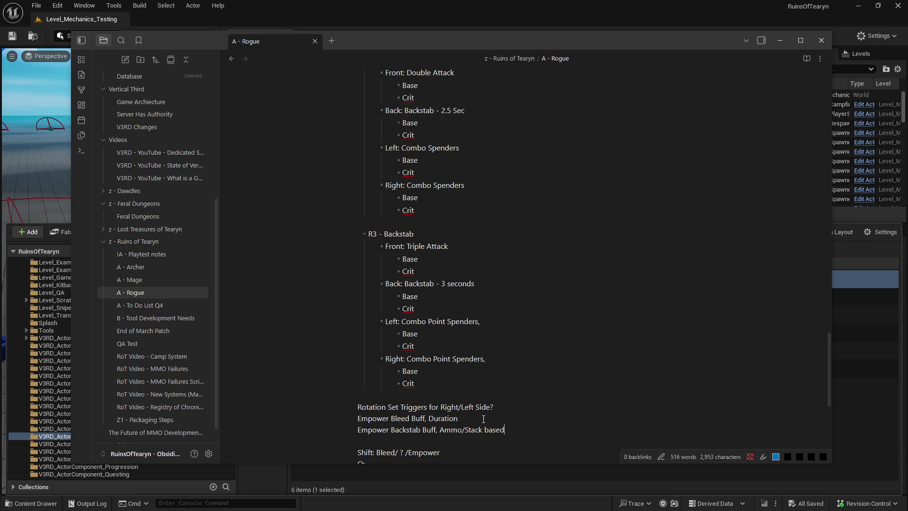
Step: Add 'Ultimates?' and 'Group bonuses?' lines after the Backstab buff line
{"action": "scroll", "coordinate": [484, 416], "scroll_direction": "down", "scroll_amount": 2}
{"action": "scroll", "coordinate": [484, 414], "scroll_direction": "up", "scroll_amount": 2}
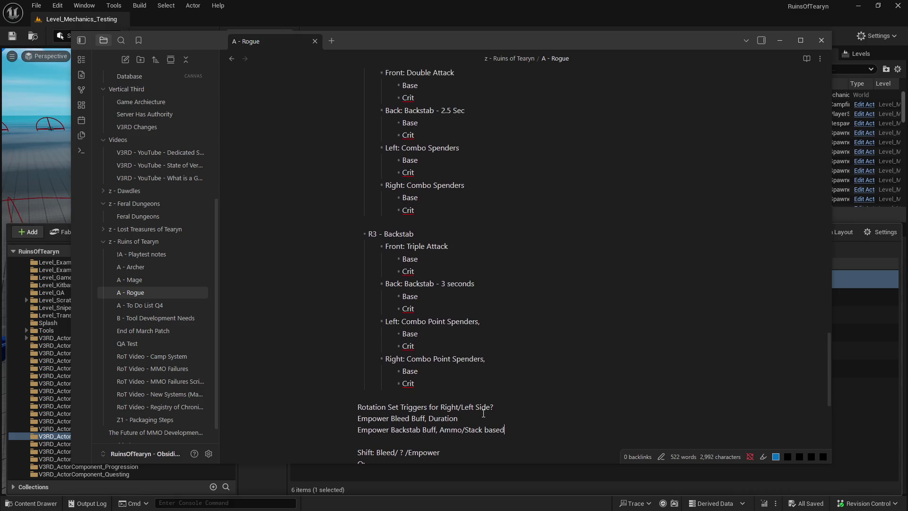
{"action": "scroll", "coordinate": [478, 411], "scroll_direction": "down", "scroll_amount": 1}
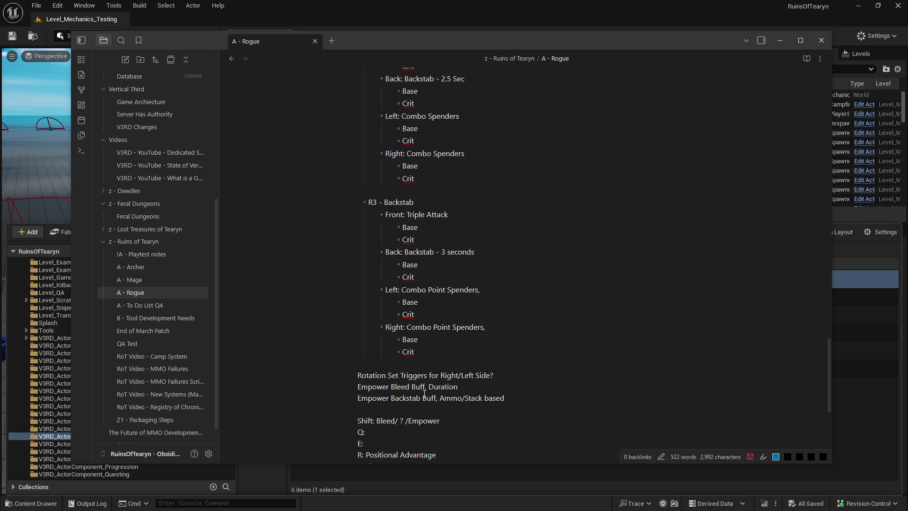
{"action": "key", "text": "Return"}
{"action": "type", "text": "Ultimates?"}
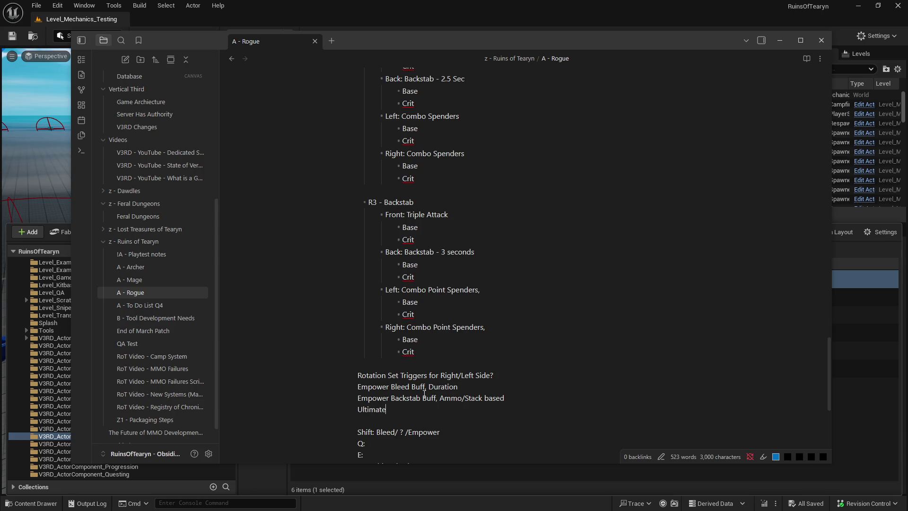
{"action": "key", "text": "Return"}
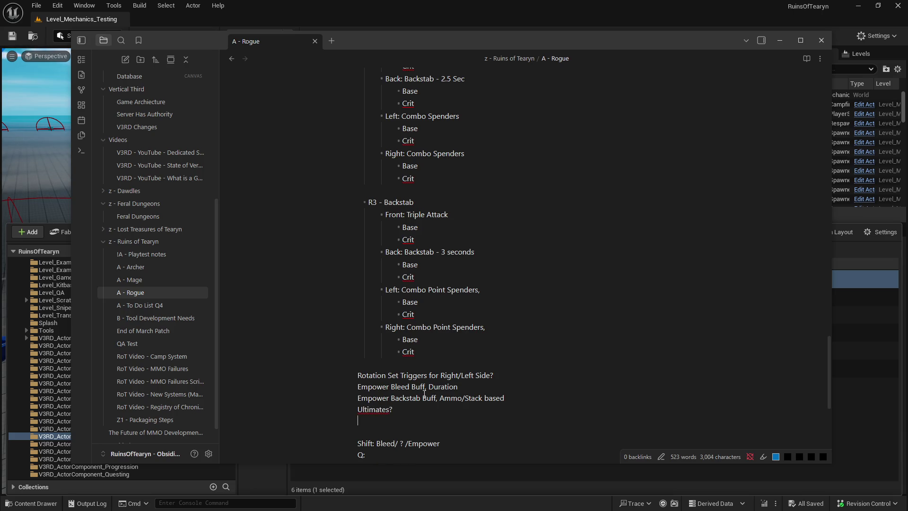
{"action": "type", "text": "Group"}
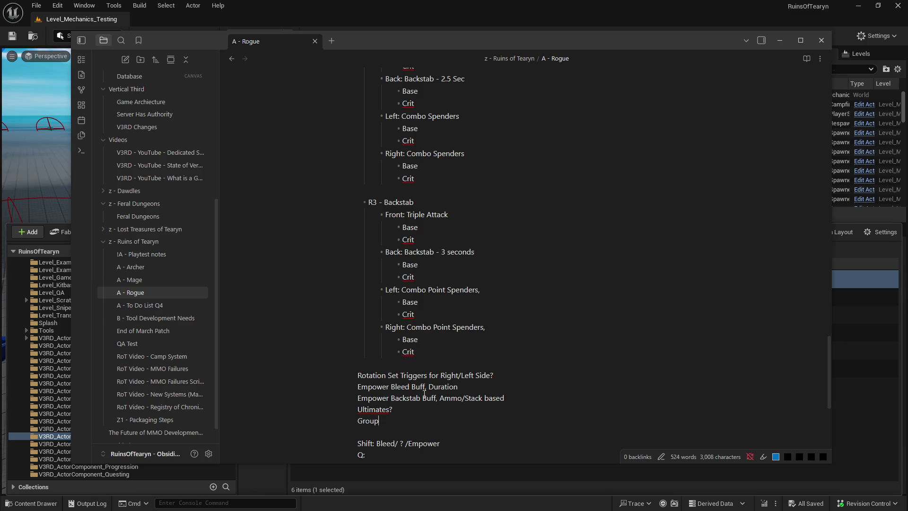
{"action": "type", "text": " bonuses?"}
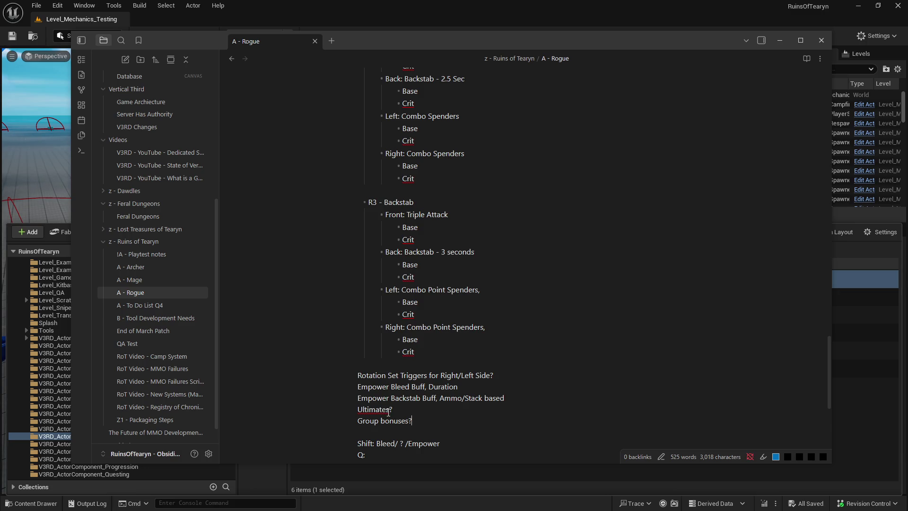
{"action": "right_click", "coordinate": [385, 412]}
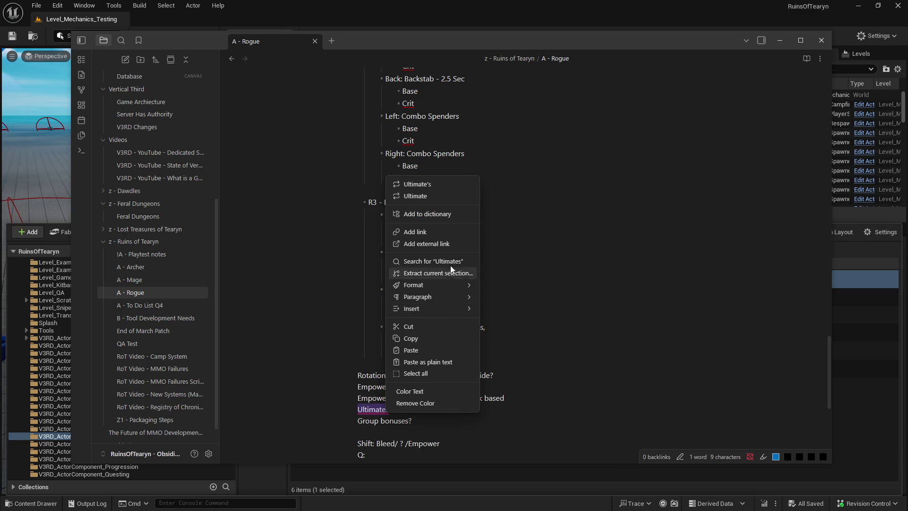
{"action": "left_click", "coordinate": [363, 419]}
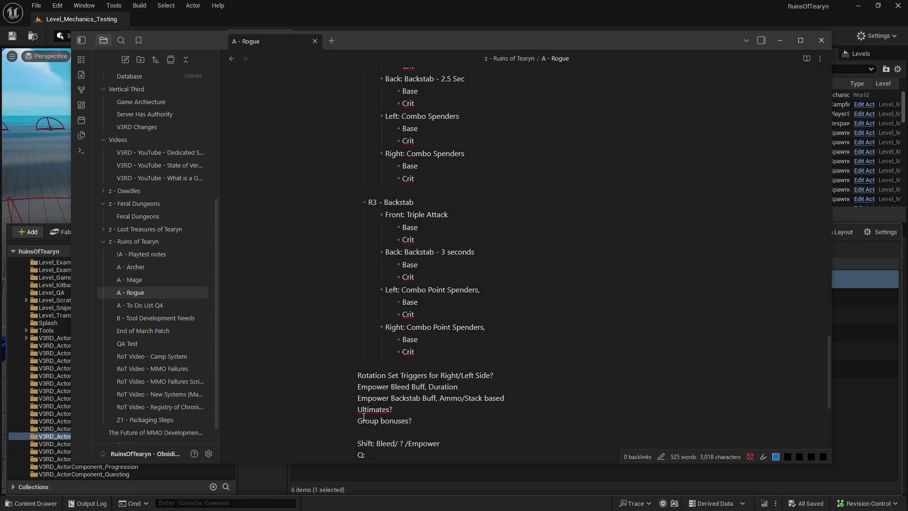
{"action": "scroll", "coordinate": [398, 451], "scroll_direction": "up", "scroll_amount": 1}
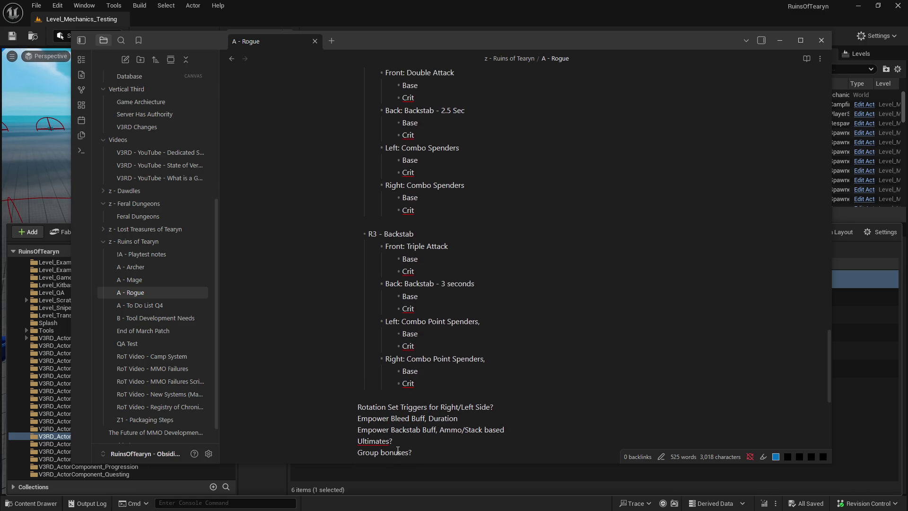
{"action": "scroll", "coordinate": [398, 450], "scroll_direction": "up", "scroll_amount": 1}
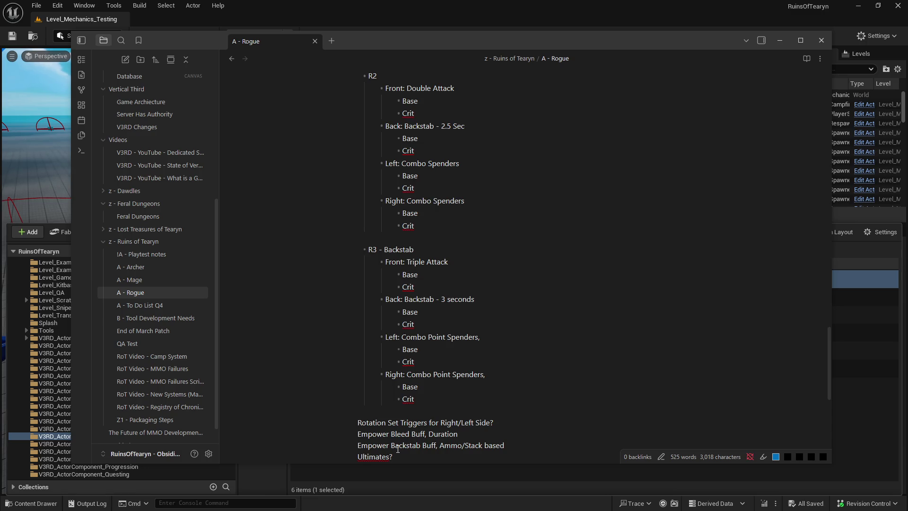
{"action": "scroll", "coordinate": [398, 448], "scroll_direction": "down", "scroll_amount": 2}
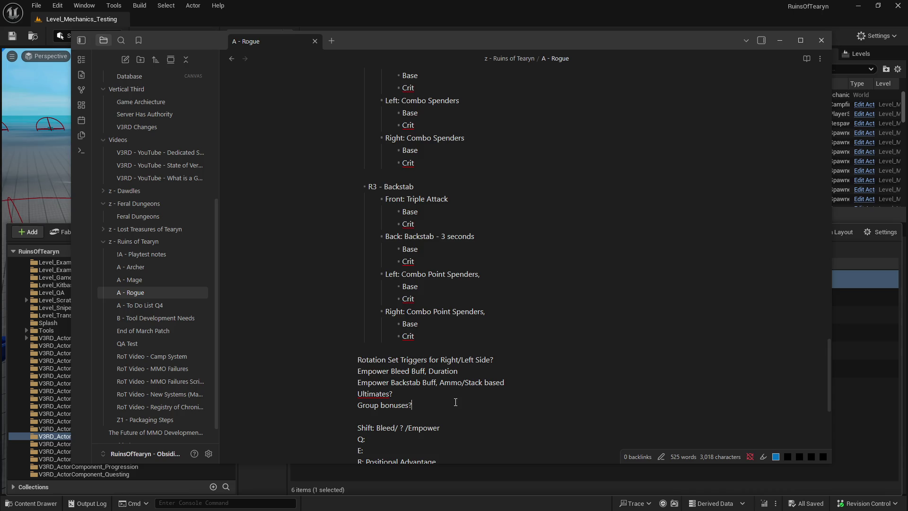
{"action": "left_click", "coordinate": [455, 402]}
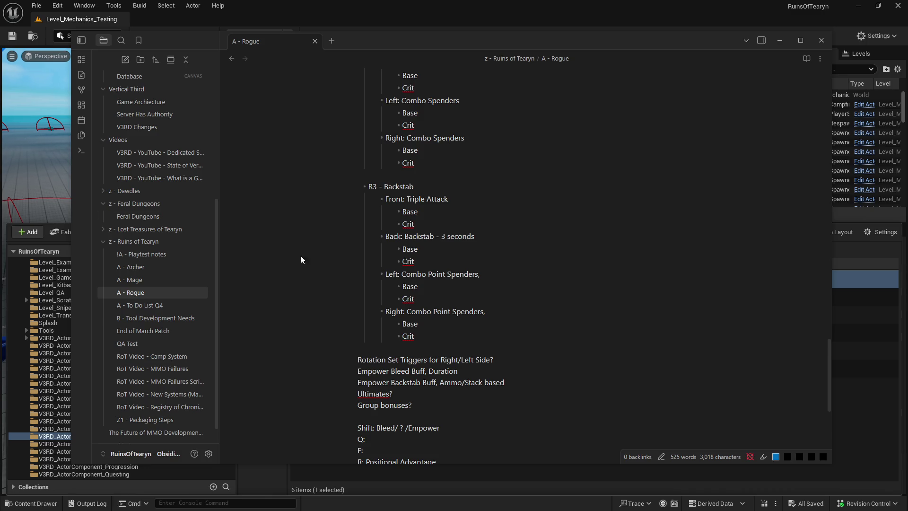
{"action": "scroll", "coordinate": [389, 325], "scroll_direction": "up", "scroll_amount": 2}
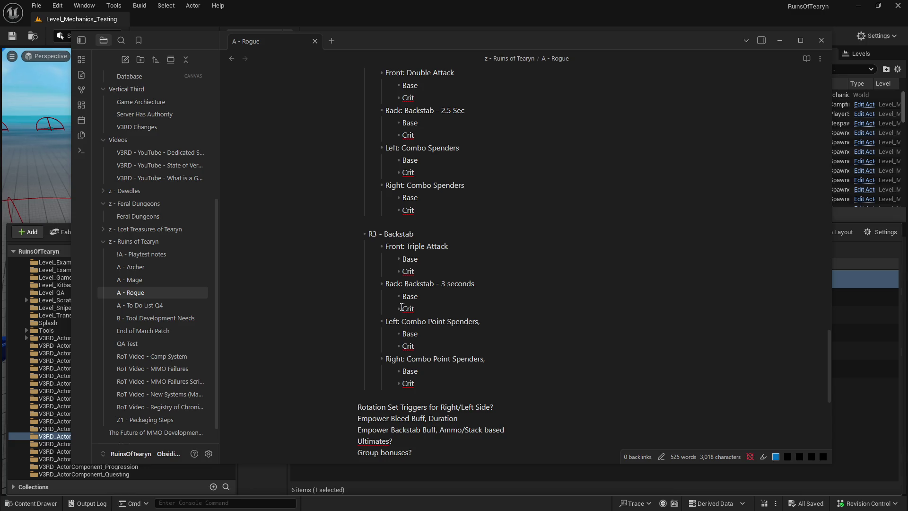
{"action": "left_click_drag", "start_coordinate": [459, 419], "coordinate": [348, 419]}
Step: Delete the 'Empower Bleed Buff, Duration' line under Rotation Set Triggers
{"action": "key", "text": "BackSpace"}
{"action": "key", "text": "BackSpace"}
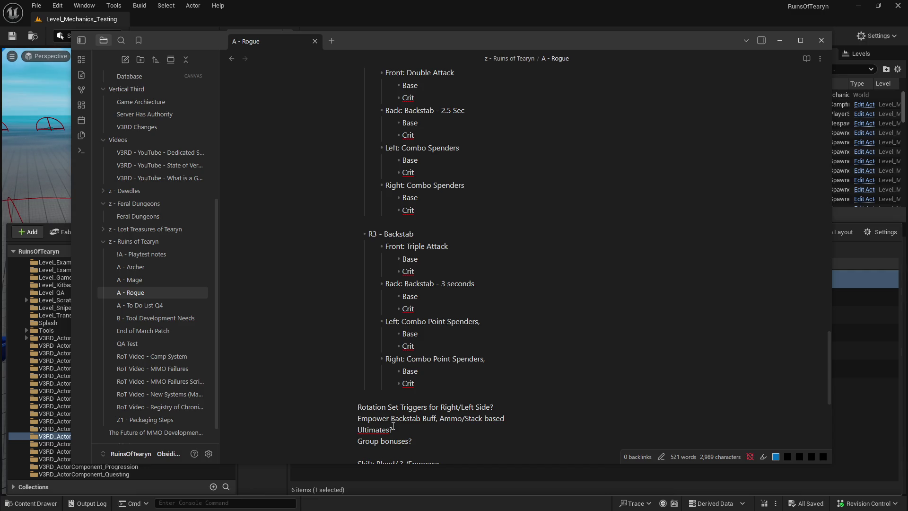
{"action": "left_click", "coordinate": [400, 431]}
Step: Add a 'Flurry: Super high attack speed for a short duration' bullet under Ultimates?, splitting the description onto its own line
{"action": "key", "text": "Return"}
{"action": "type", "text": "- Flurry: "}
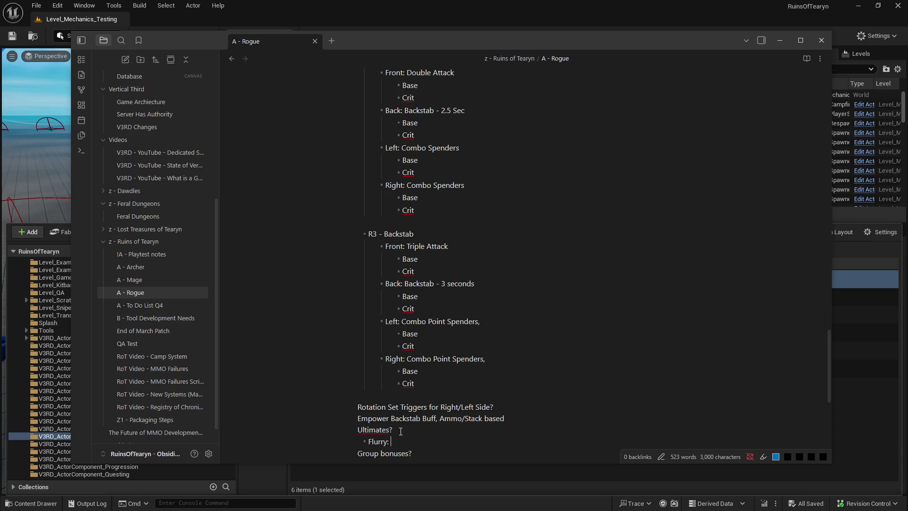
{"action": "type", "text": "Super"}
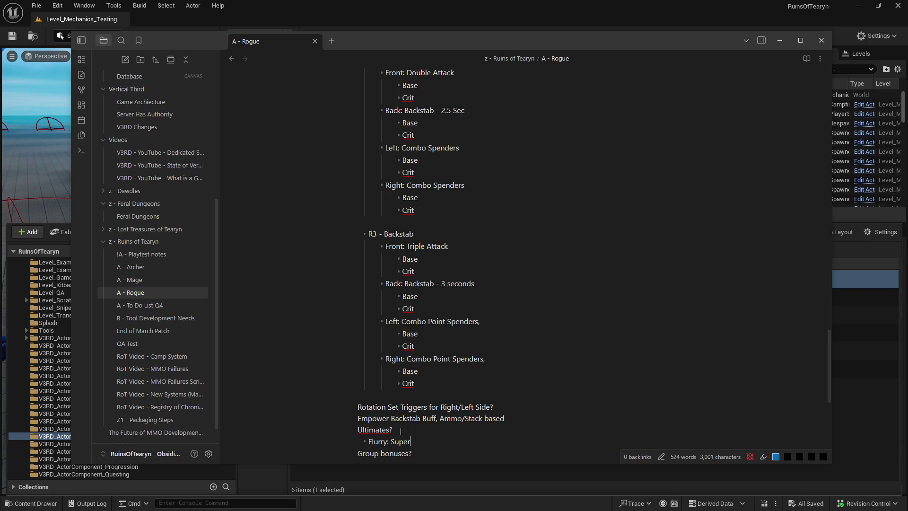
{"action": "type", "text": " high attack "}
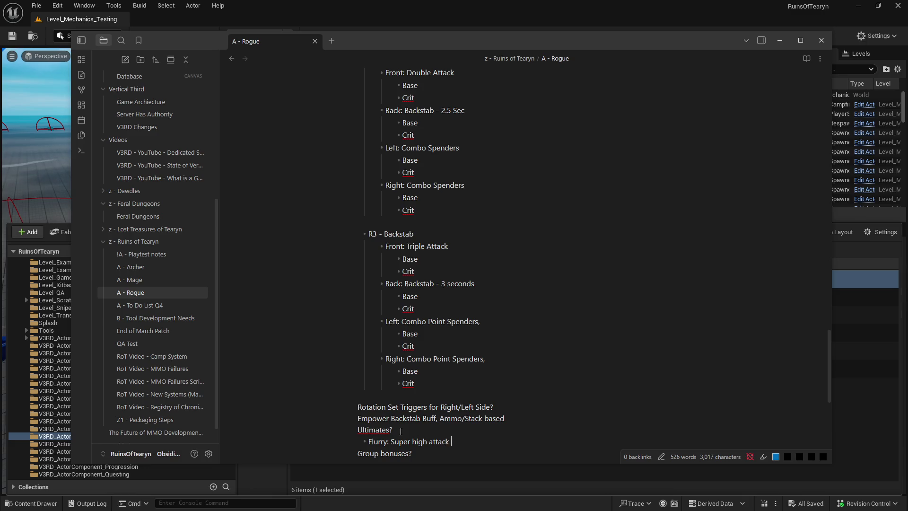
{"action": "type", "text": "speed for a short"}
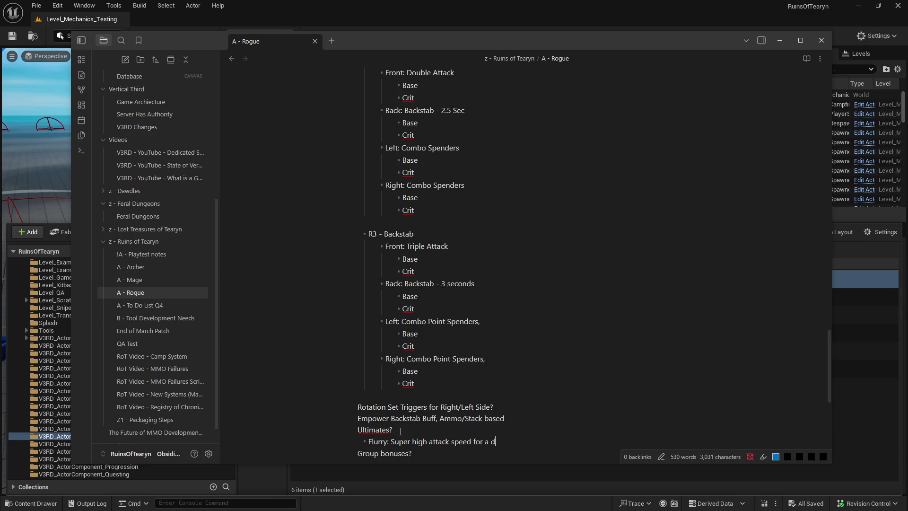
{"action": "type", "text": " duration"}
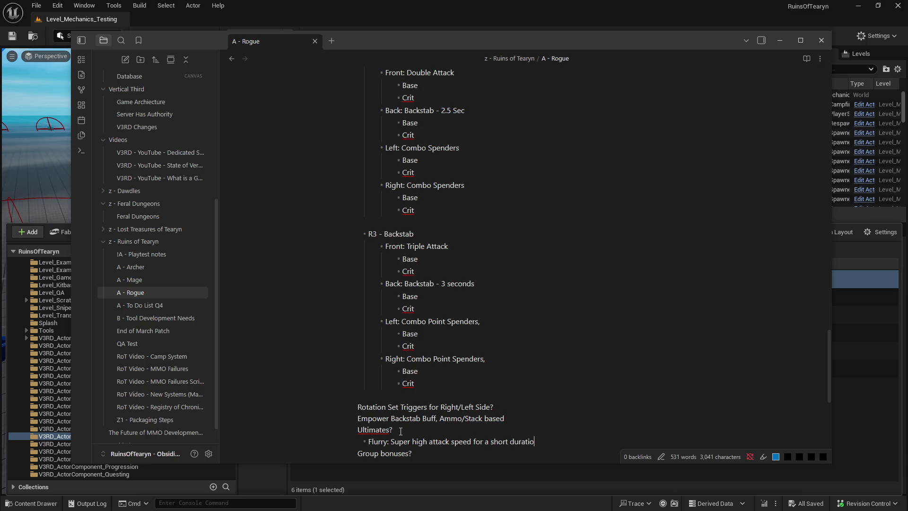
{"action": "scroll", "coordinate": [401, 432], "scroll_direction": "down", "scroll_amount": 3}
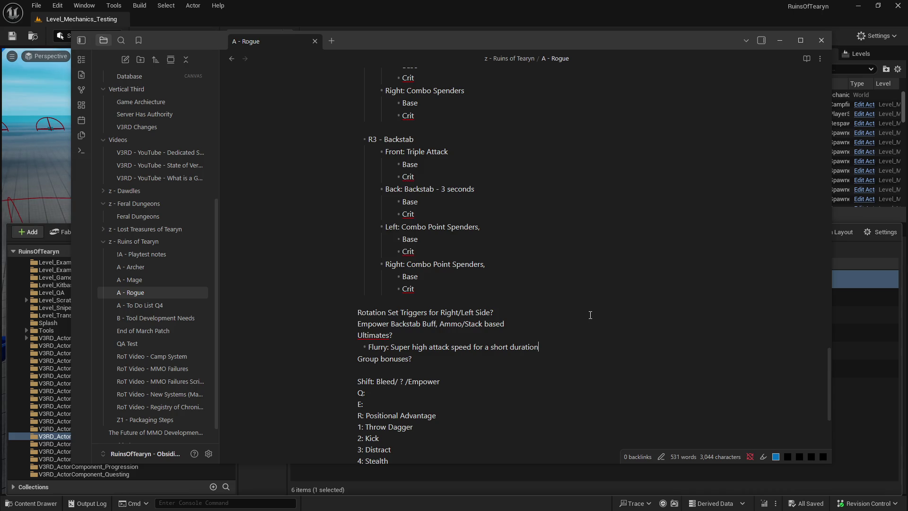
{"action": "left_click", "coordinate": [392, 348]}
{"action": "key", "text": "Return"}
Step: Nest the attack speed description under Flurry: and add a '5-10 quick attacks' sub-bullet
{"action": "key", "text": "Tab"}
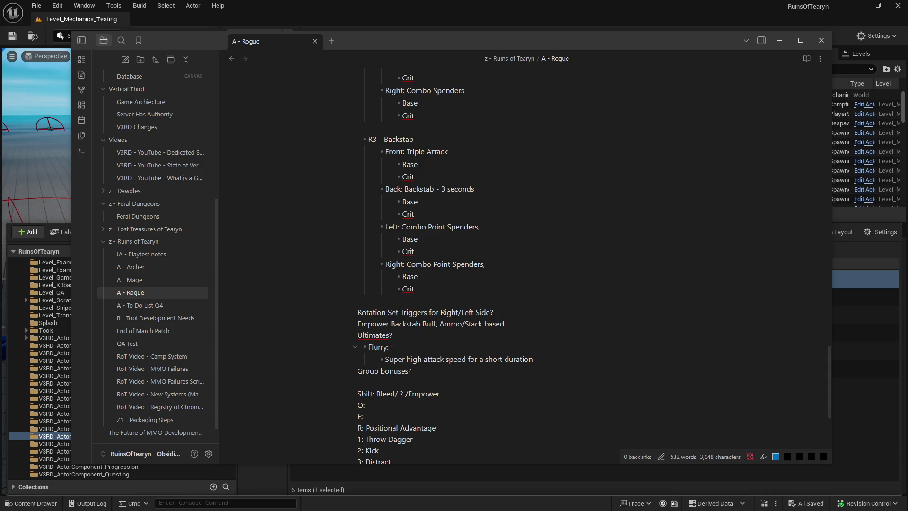
{"action": "left_click", "coordinate": [553, 361]}
{"action": "key", "text": "Return"}
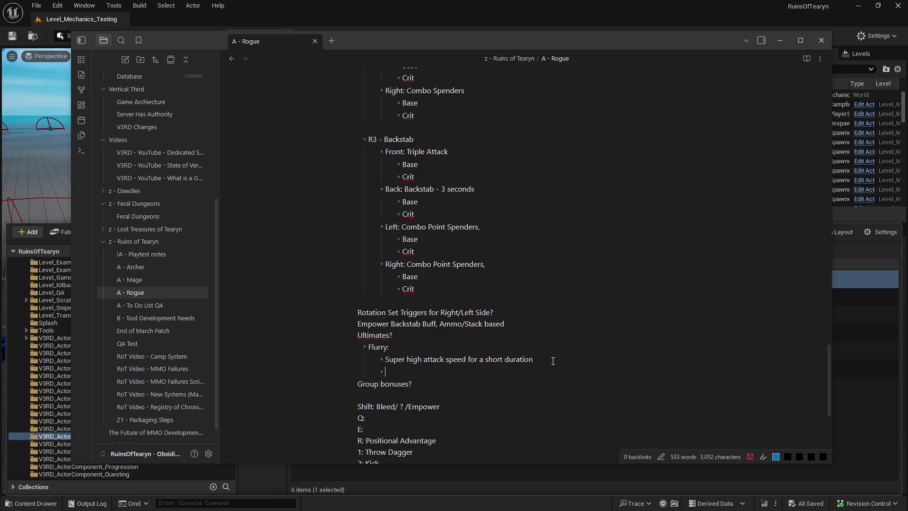
{"action": "type", "text": "5"}
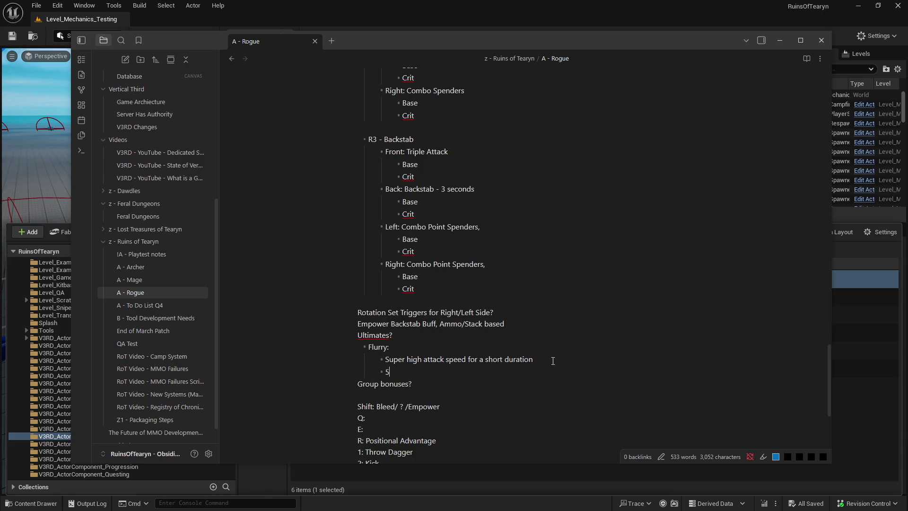
{"action": "type", "text": "-10 quick attacks"}
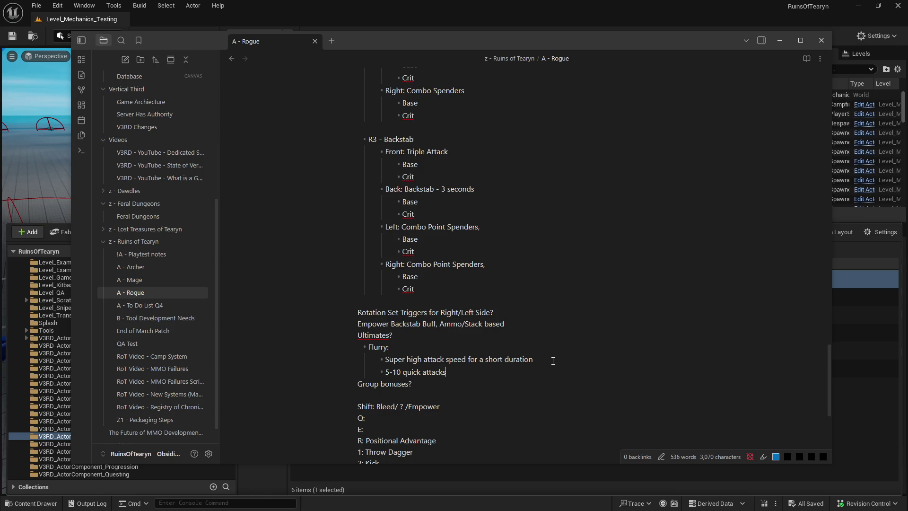
{"action": "left_click", "coordinate": [454, 383]}
Step: Remove the question mark from 'Group bonuses' while keeping it after 'Ultimates'
{"action": "key", "text": "BackSpace"}
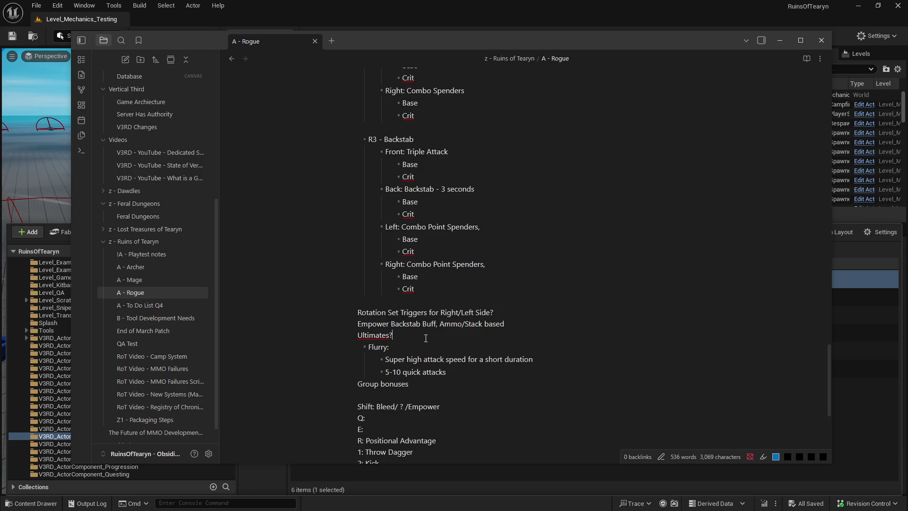
{"action": "key", "text": "BackSpace"}
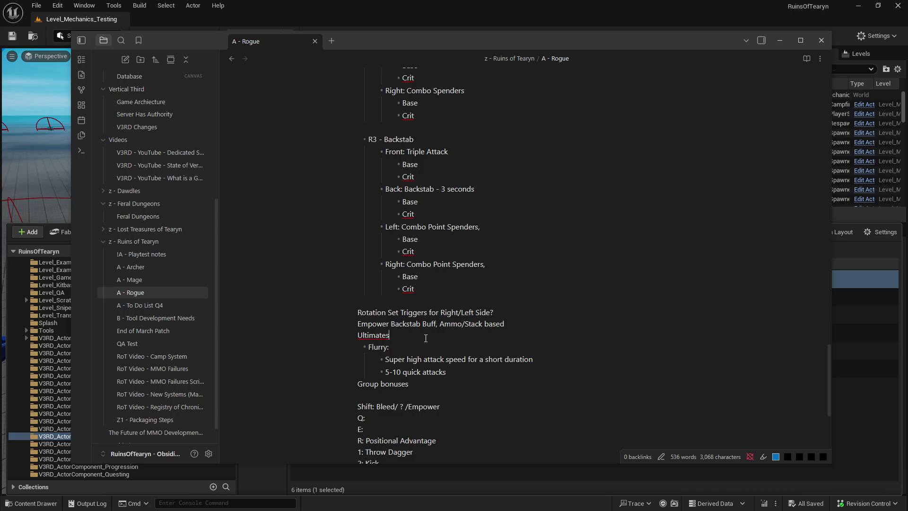
{"action": "type", "text": "?"}
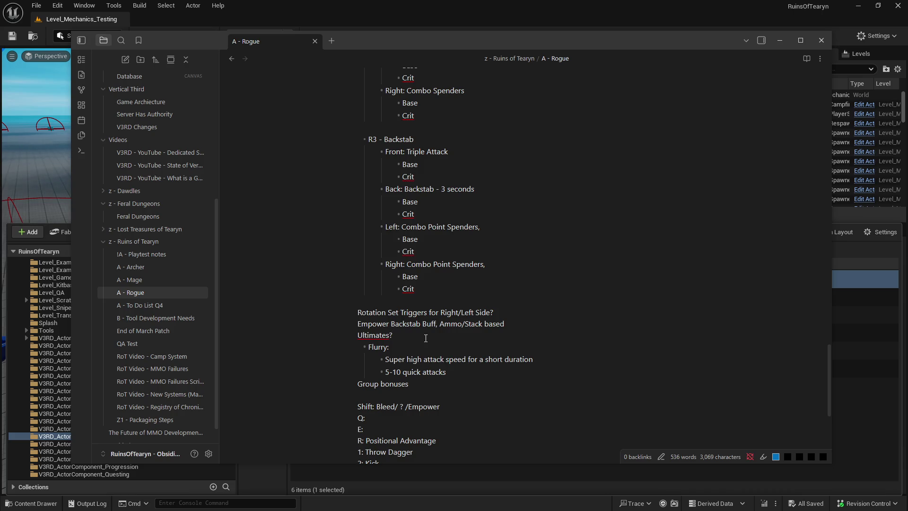
Step: Add the word 'Ultimates' to the spelling dictionary
{"action": "right_click", "coordinate": [369, 340]}
{"action": "double_click", "coordinate": [362, 336]}
{"action": "right_click", "coordinate": [362, 337]}
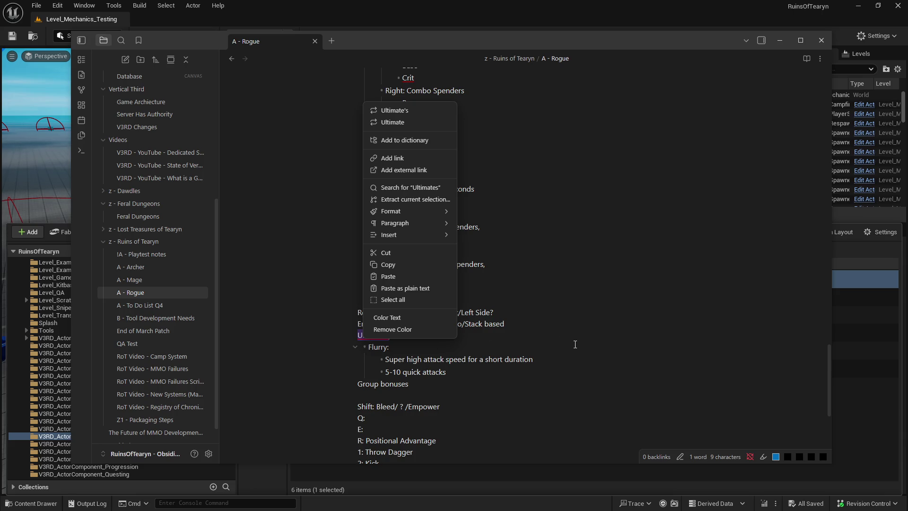
{"action": "left_click", "coordinate": [404, 140]}
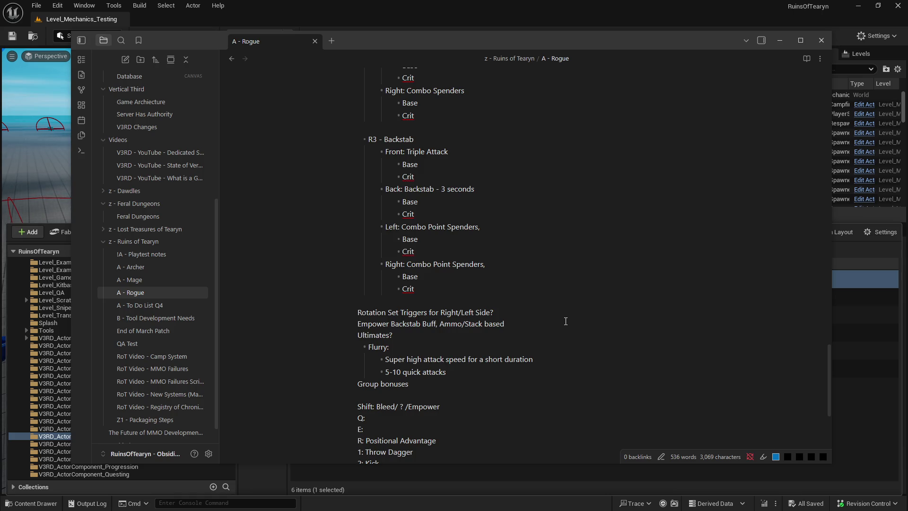
{"action": "scroll", "coordinate": [550, 231], "scroll_direction": "up", "scroll_amount": 4}
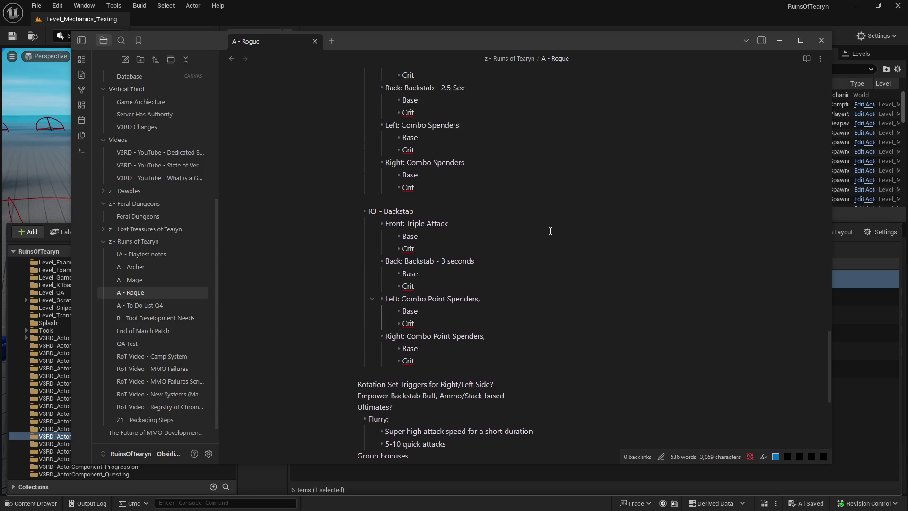
{"action": "scroll", "coordinate": [550, 230], "scroll_direction": "down", "scroll_amount": 3}
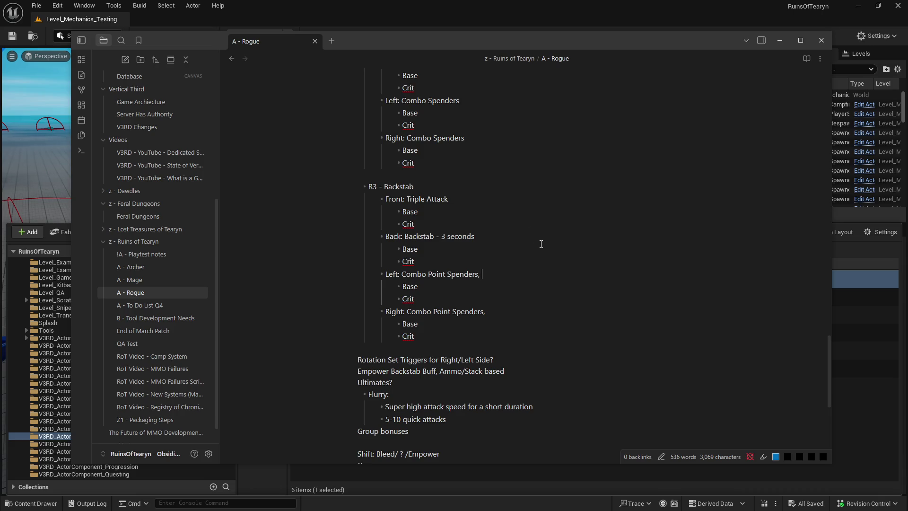
{"action": "scroll", "coordinate": [541, 243], "scroll_direction": "down", "scroll_amount": 2}
{"action": "scroll", "coordinate": [466, 268], "scroll_direction": "up", "scroll_amount": 3}
{"action": "scroll", "coordinate": [465, 268], "scroll_direction": "down", "scroll_amount": 2}
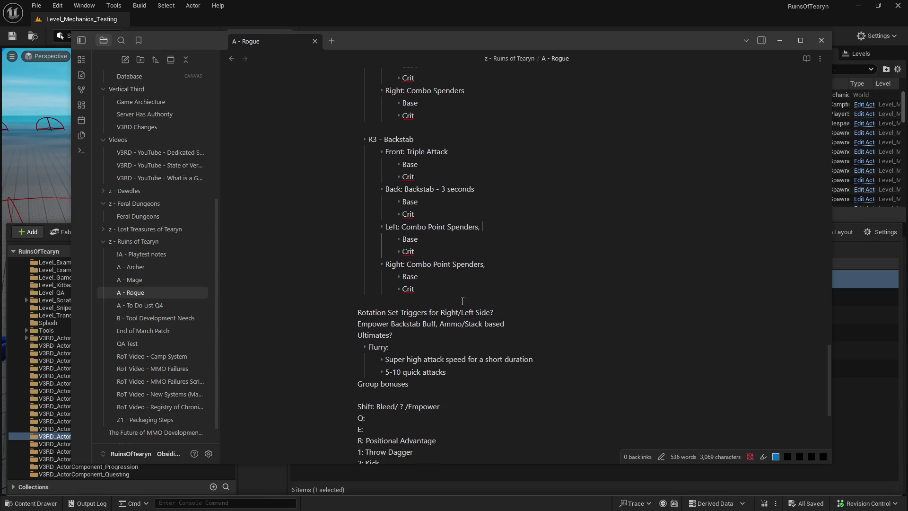
{"action": "left_click_drag", "start_coordinate": [358, 325], "coordinate": [442, 327]}
{"action": "left_click", "coordinate": [443, 327]}
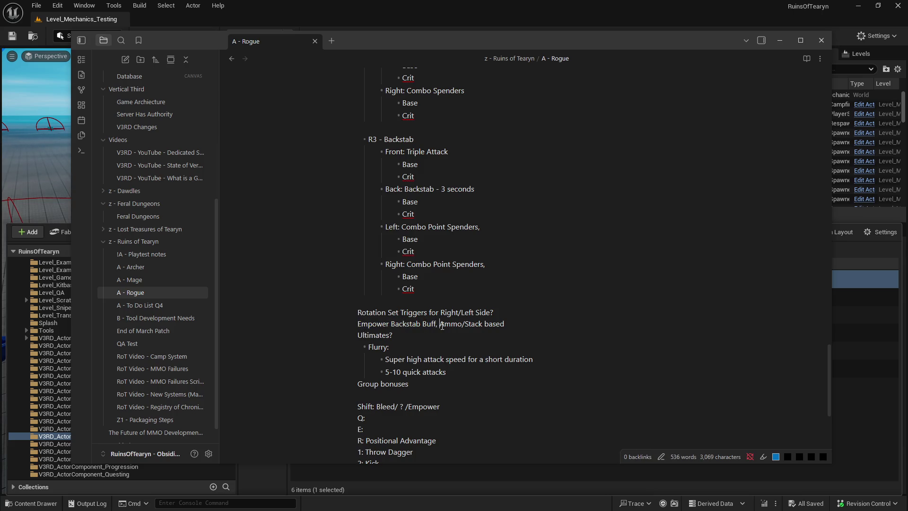
{"action": "left_click_drag", "start_coordinate": [405, 360], "coordinate": [496, 360]}
{"action": "left_click", "coordinate": [495, 361]}
{"action": "scroll", "coordinate": [496, 360], "scroll_direction": "up", "scroll_amount": 1}
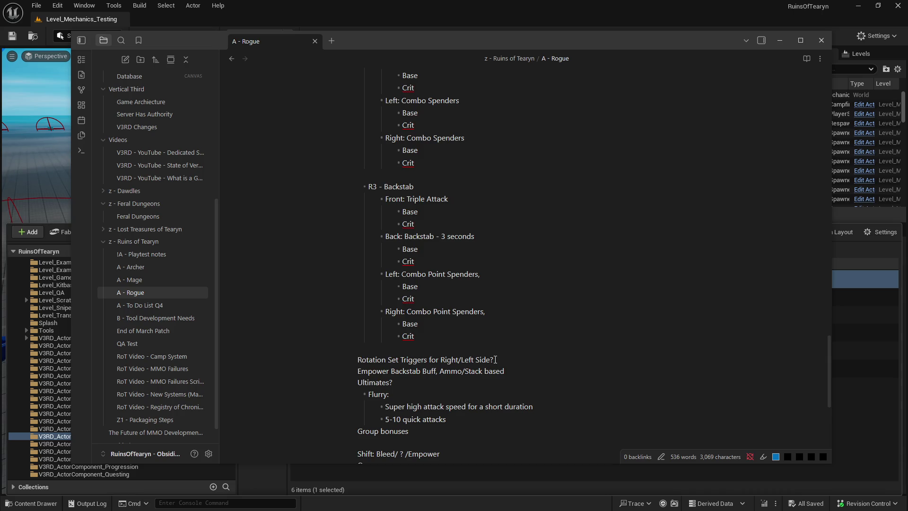
{"action": "scroll", "coordinate": [495, 358], "scroll_direction": "down", "scroll_amount": 2}
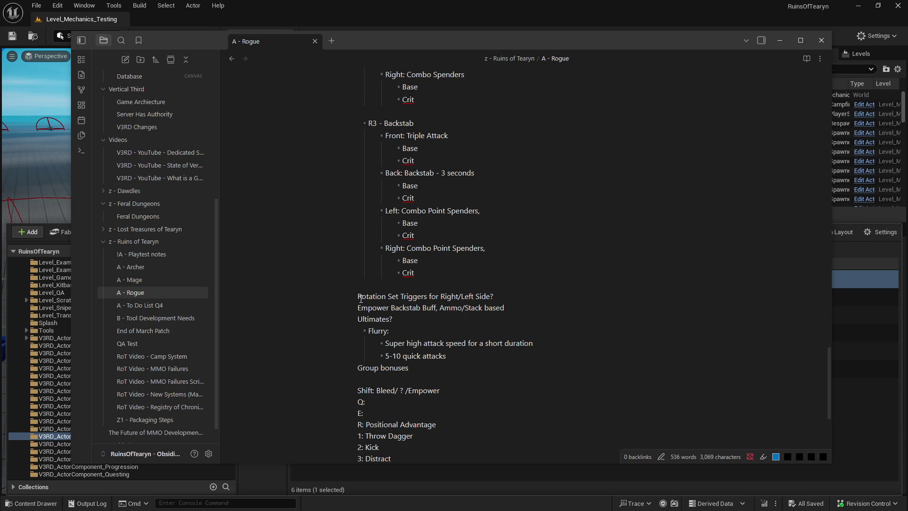
{"action": "scroll", "coordinate": [361, 298], "scroll_direction": "up", "scroll_amount": 3}
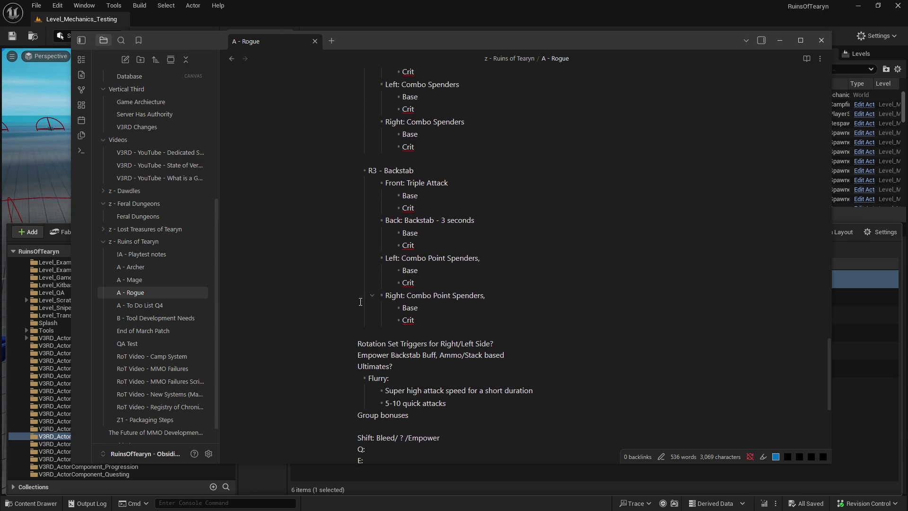
{"action": "left_click_drag", "start_coordinate": [499, 390], "coordinate": [344, 398]}
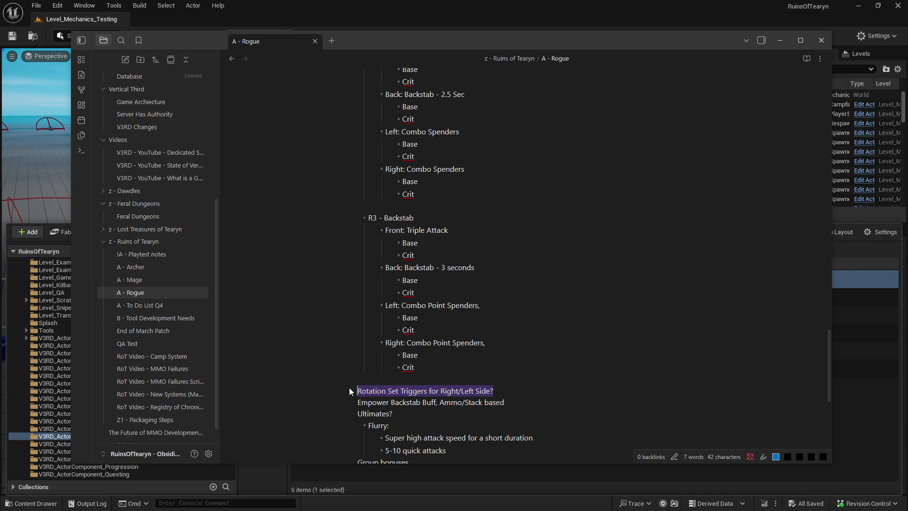
Step: Scroll up the Rogue note toward the R2 and Positional Advantage section
{"action": "scroll", "coordinate": [349, 388], "scroll_direction": "up", "scroll_amount": 5}
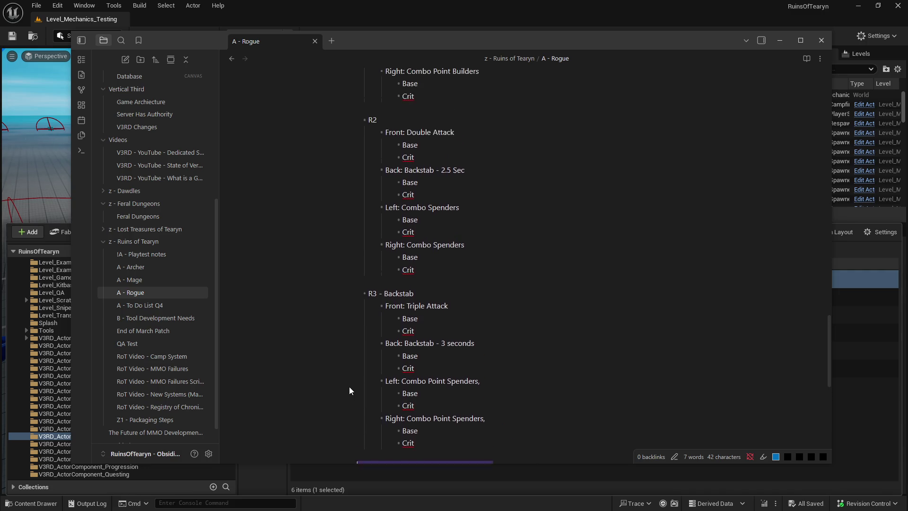